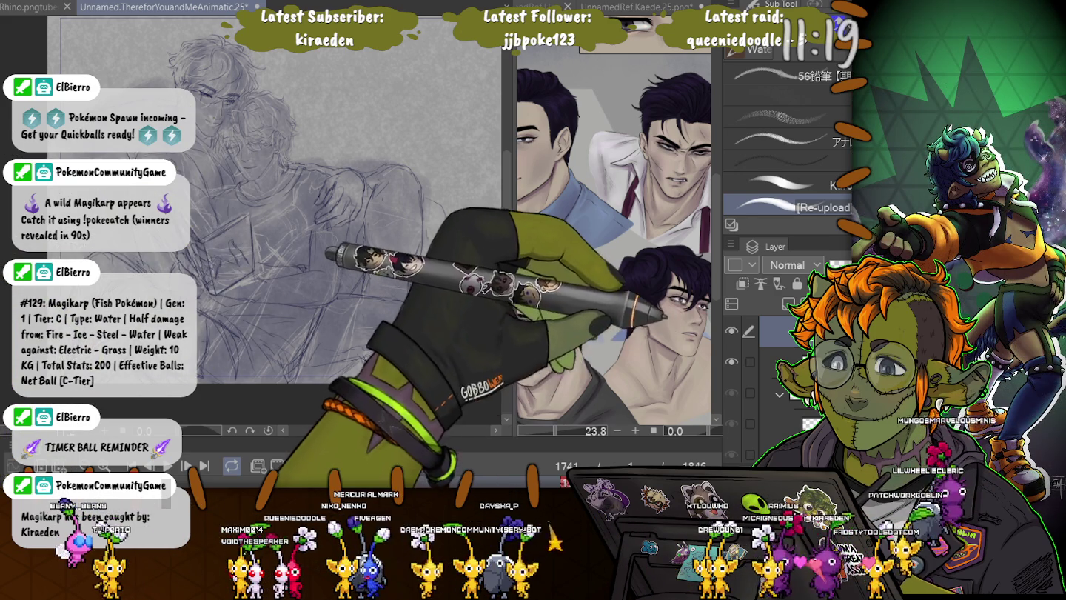
- Hide the second layer's dark rough sketch so only the cleaner couch lines remain
{"action": "left_click", "coordinate": [731, 362]}
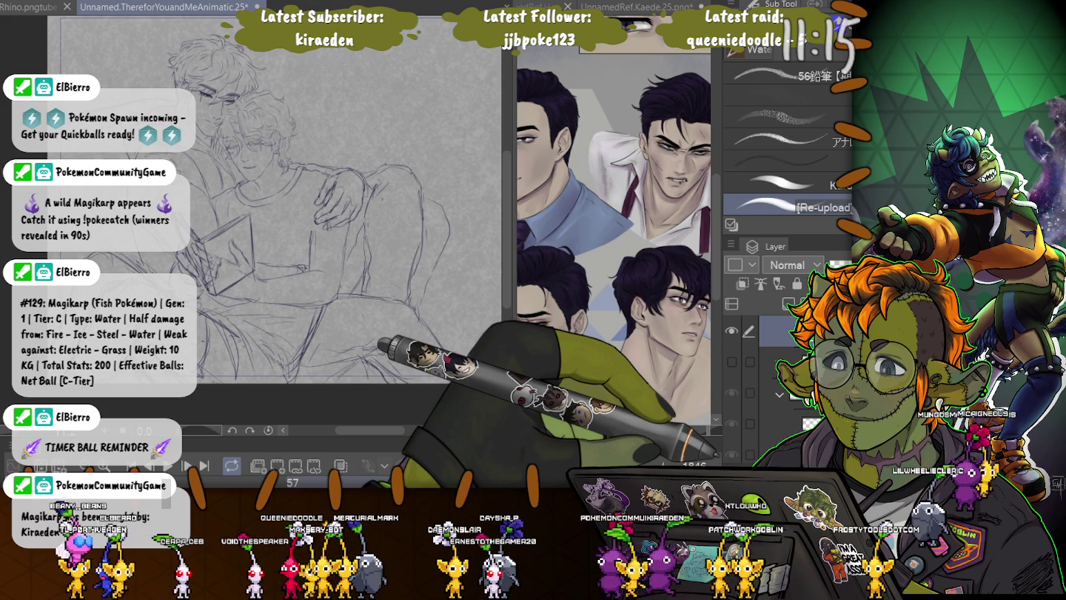
{"action": "key", "text": "e"}
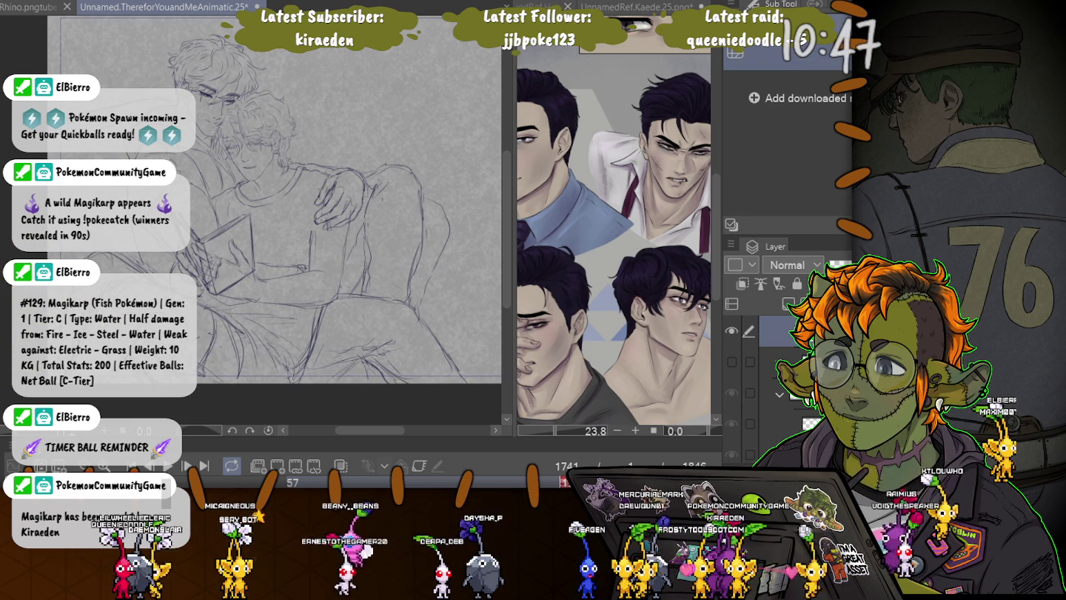
{"action": "key", "text": "p"}
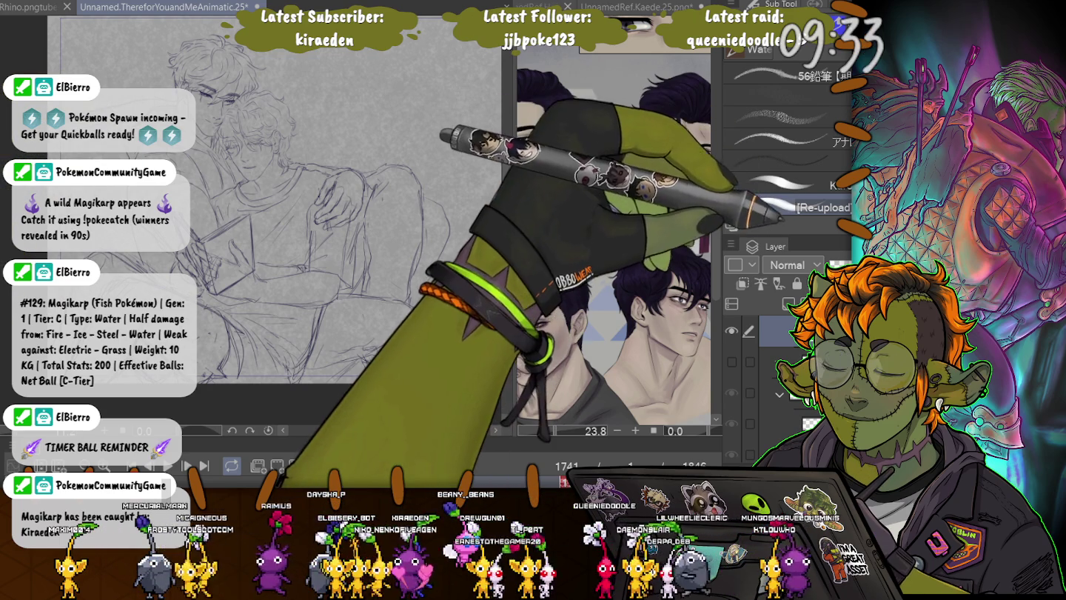
- Zoom in on the seated figure's hand, draw two darker finger strokes, then pan and rotate to check
{"action": "scroll", "coordinate": [296, 222], "scroll_direction": "up", "scroll_amount": 2}
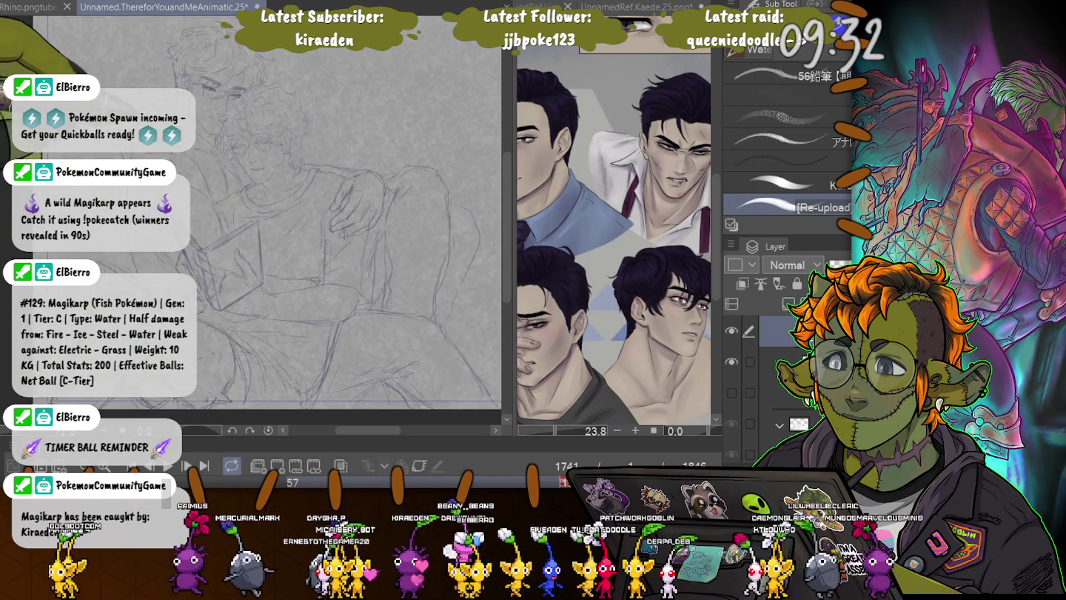
{"action": "scroll", "coordinate": [296, 223], "scroll_direction": "up", "scroll_amount": 2}
{"action": "scroll", "coordinate": [296, 222], "scroll_direction": "up", "scroll_amount": 2}
{"action": "scroll", "coordinate": [251, 223], "scroll_direction": "up", "scroll_amount": 2}
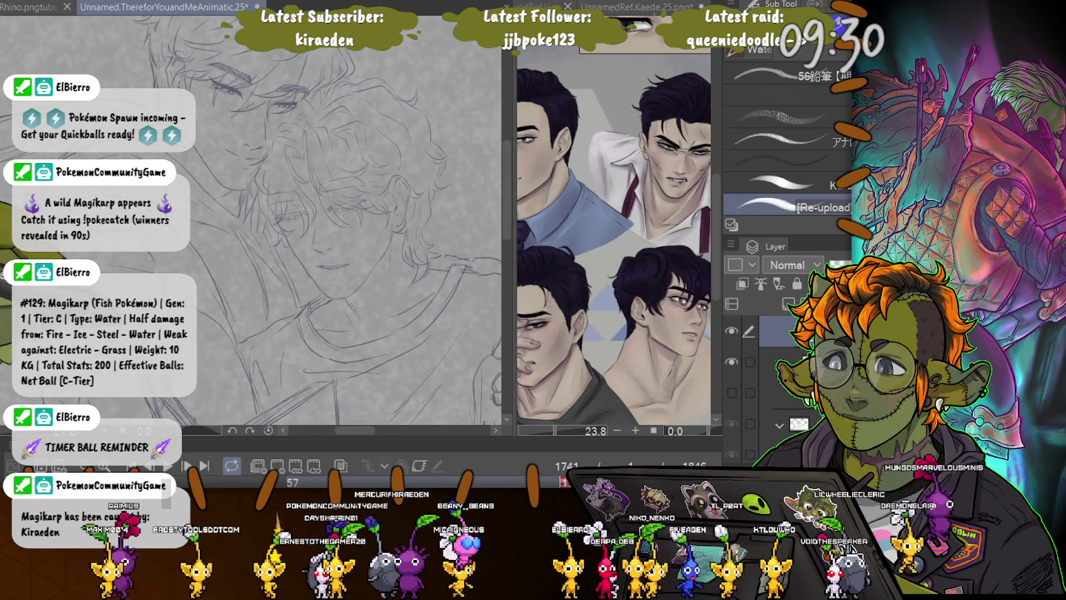
{"action": "scroll", "coordinate": [273, 275], "scroll_direction": "up", "scroll_amount": 2}
{"action": "scroll", "coordinate": [272, 274], "scroll_direction": "up", "scroll_amount": 2}
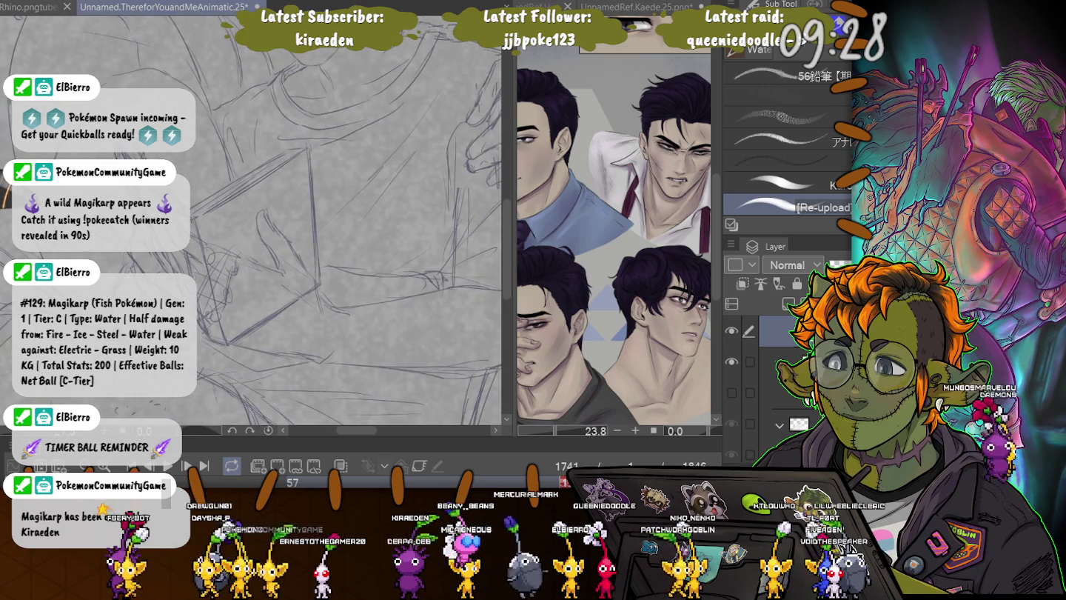
{"action": "scroll", "coordinate": [272, 274], "scroll_direction": "up", "scroll_amount": 2}
{"action": "scroll", "coordinate": [272, 274], "scroll_direction": "up", "scroll_amount": 2}
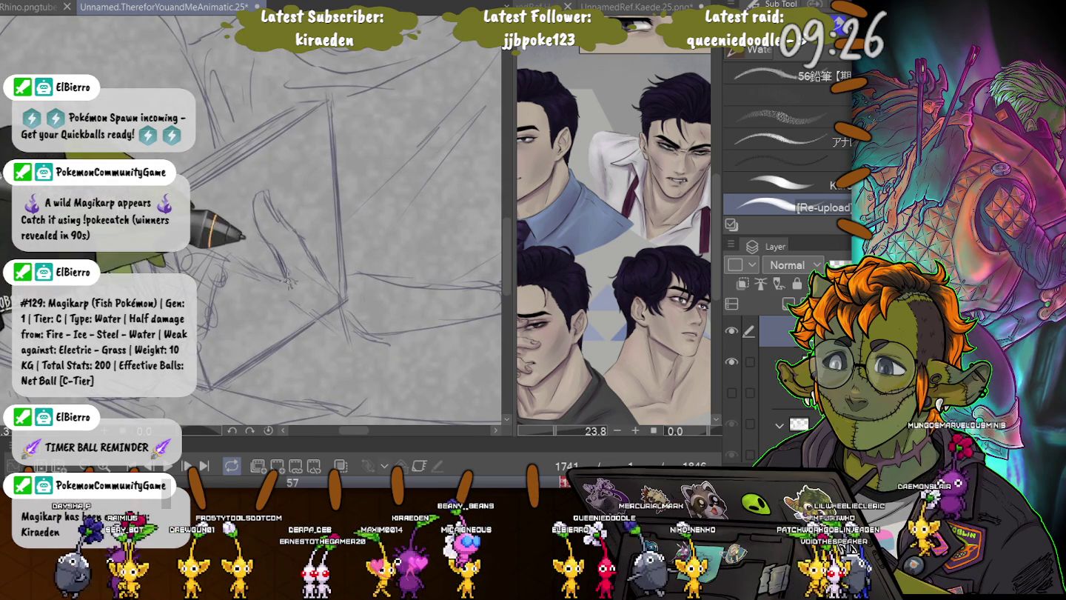
{"action": "left_click_drag", "start_coordinate": [288, 278], "coordinate": [256, 196]}
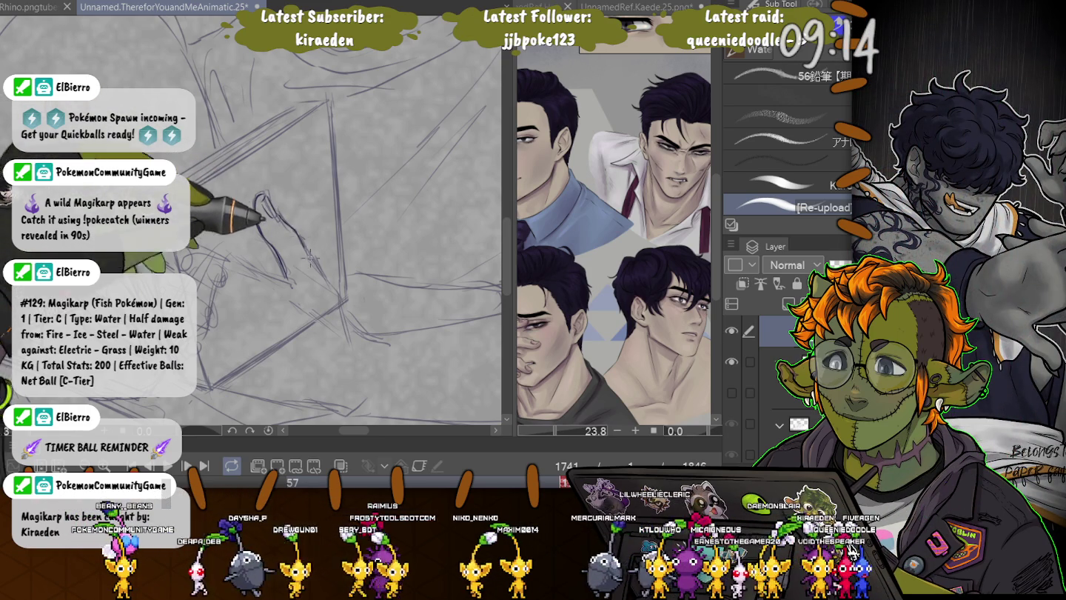
{"action": "left_click_drag", "start_coordinate": [279, 216], "coordinate": [296, 277]}
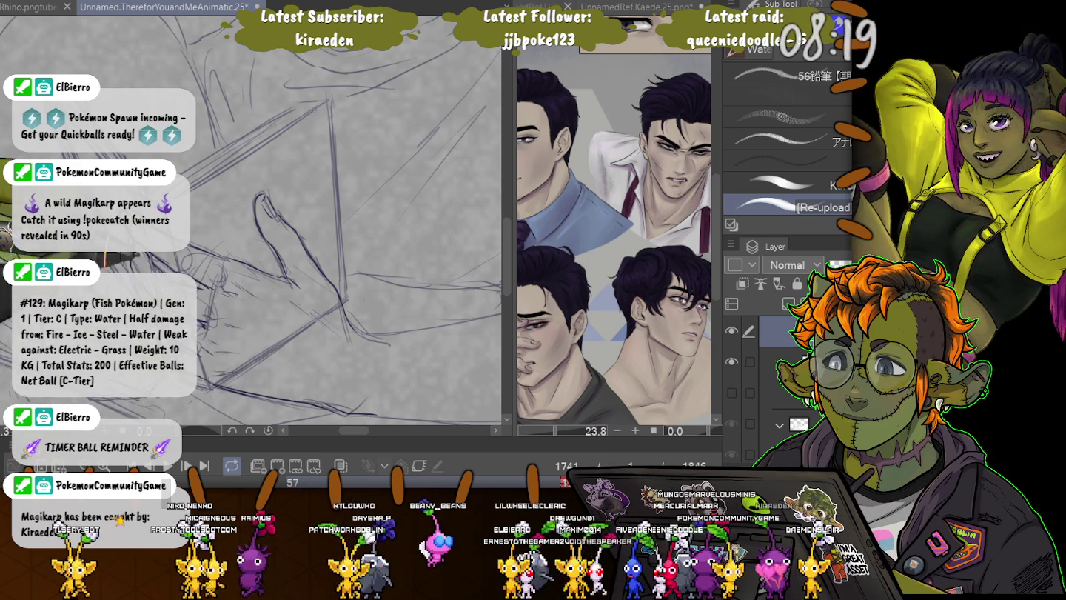
{"action": "left_click_drag", "start_coordinate": [296, 222], "coordinate": [333, 185]}
{"action": "left_click_drag", "start_coordinate": [318, 223], "coordinate": [329, 219]}
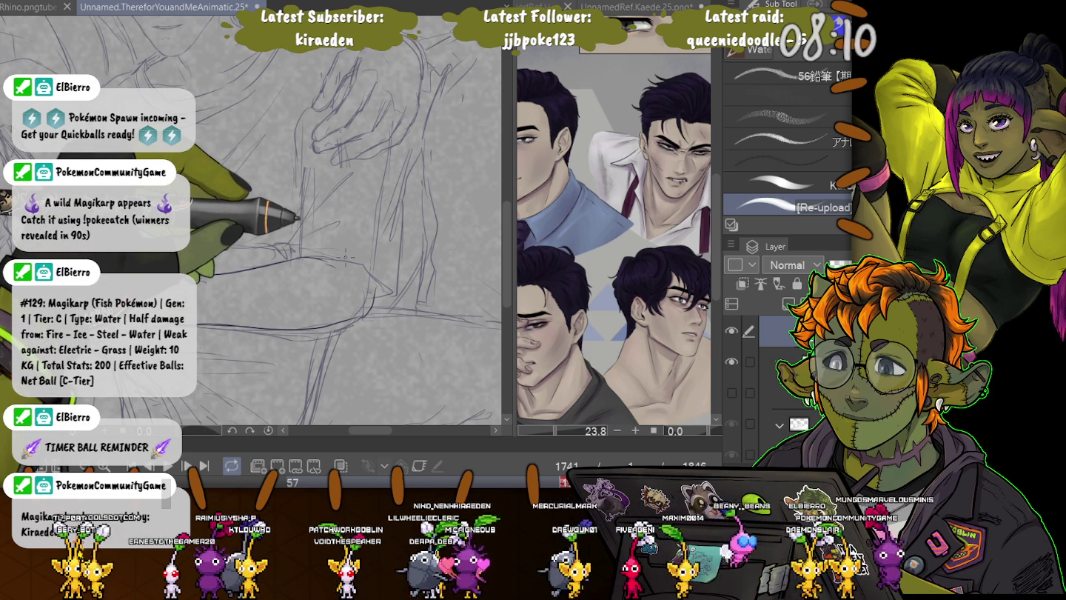
- Zoom in on the book in the reading figure's hand and draw bolder page and cover edges
{"action": "scroll", "coordinate": [345, 256], "scroll_direction": "down", "scroll_amount": 3}
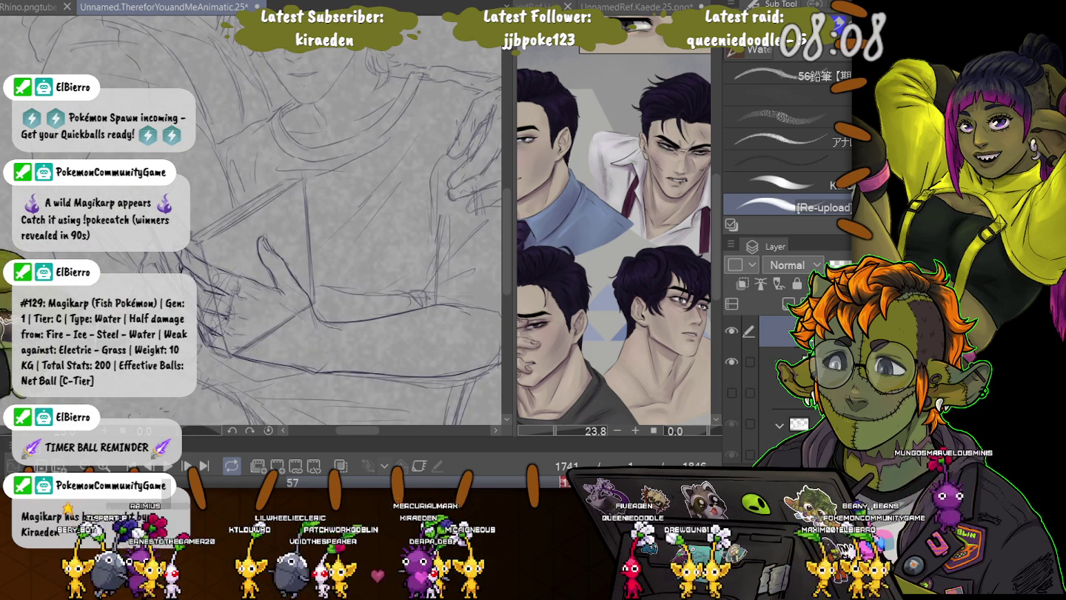
{"action": "scroll", "coordinate": [203, 256], "scroll_direction": "up", "scroll_amount": 2}
{"action": "scroll", "coordinate": [203, 256], "scroll_direction": "up", "scroll_amount": 2}
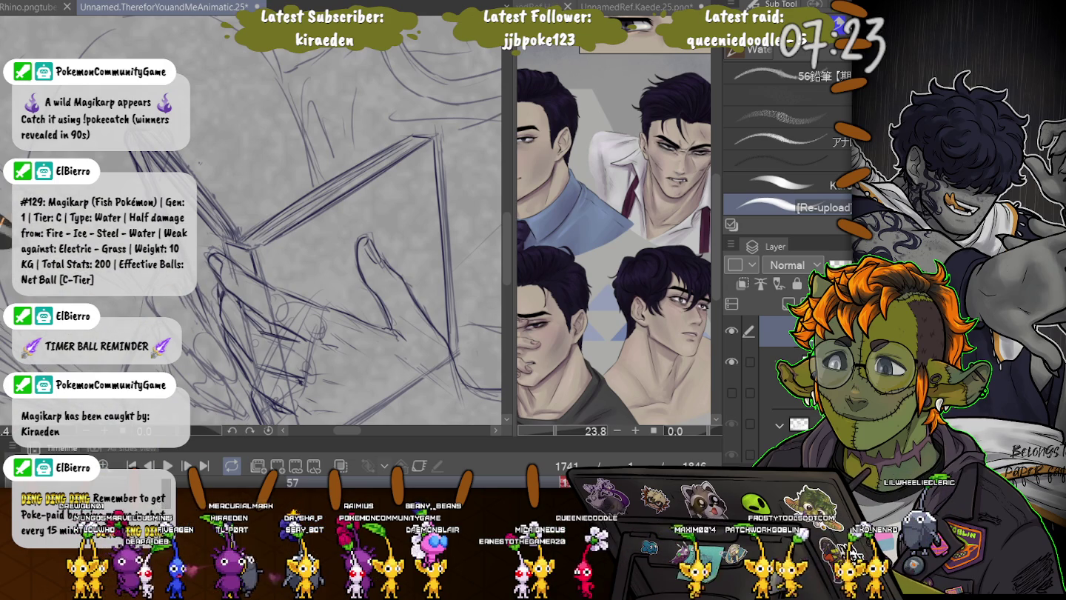
{"action": "left_click_drag", "start_coordinate": [318, 229], "coordinate": [342, 159]}
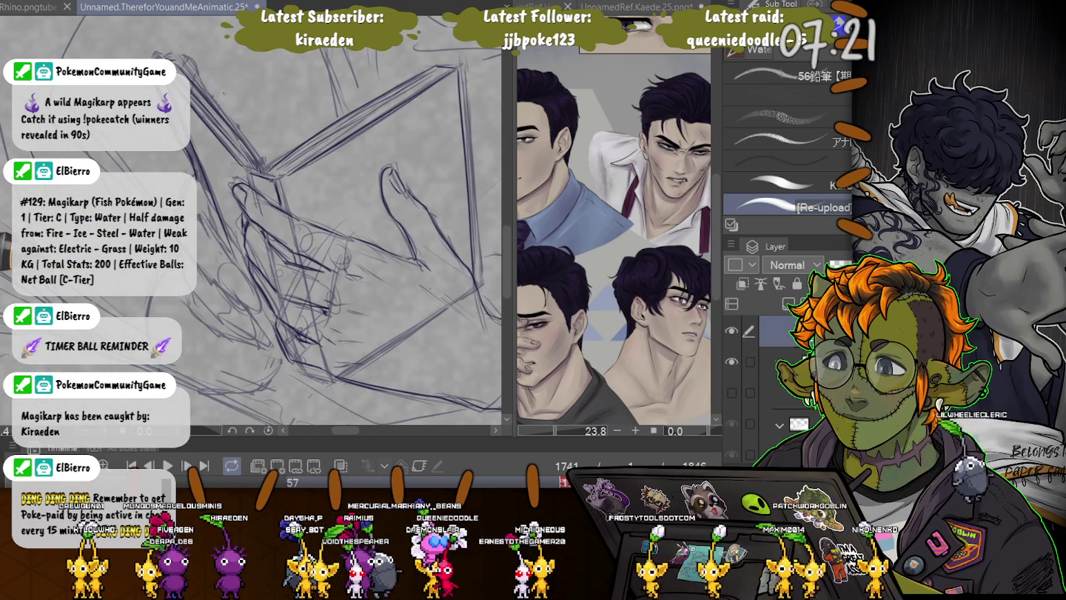
- Darken the contours of the fingers curling around the book, nudging the view as needed
{"action": "left_click_drag", "start_coordinate": [318, 230], "coordinate": [315, 236]}
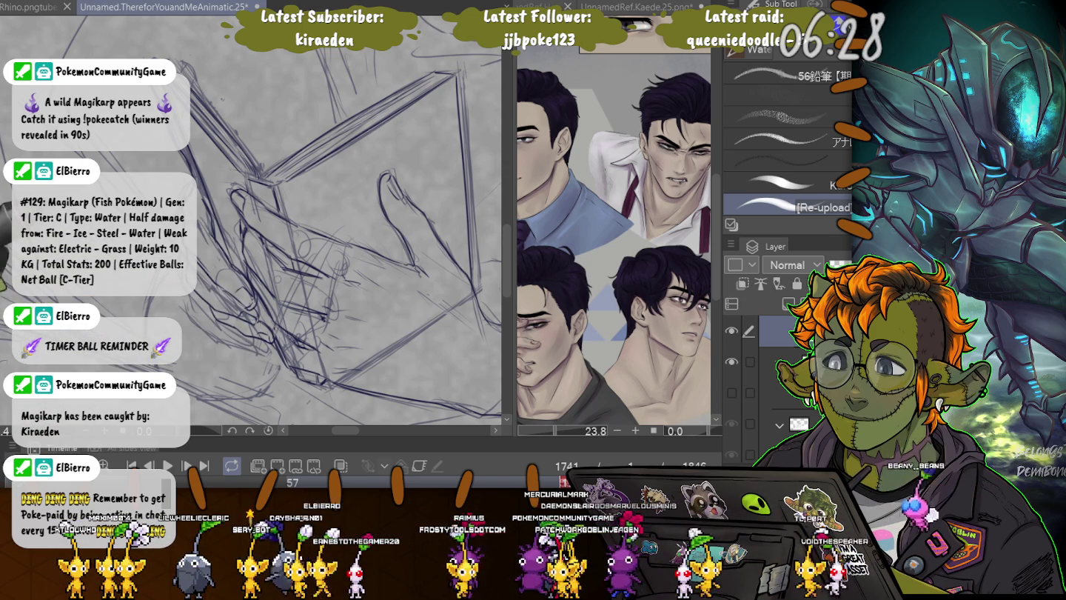
{"action": "key", "text": "Right"}
{"action": "key", "text": "Right"}
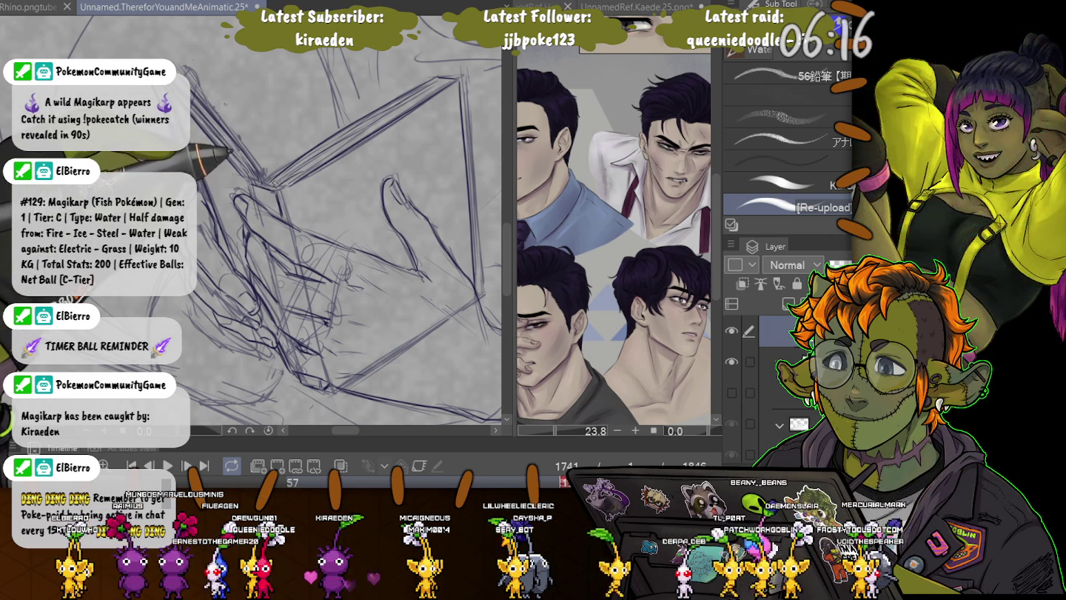
- Adjust the zoom and pan to the hand on the shoulder, redrawing its fingers with cleaner strokes
{"action": "scroll", "coordinate": [333, 237], "scroll_direction": "down", "scroll_amount": 1}
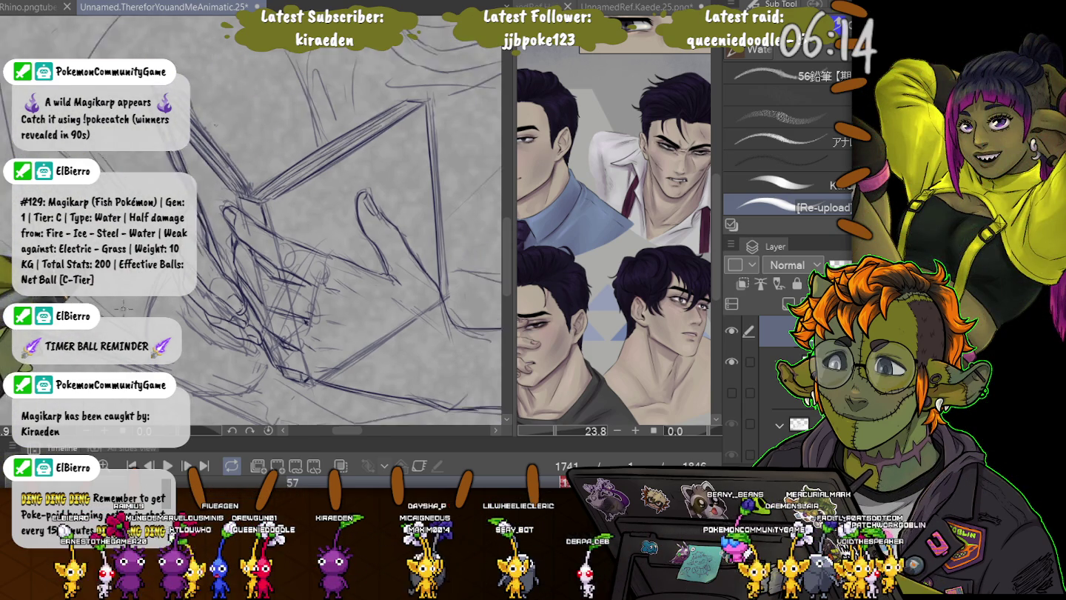
{"action": "scroll", "coordinate": [334, 236], "scroll_direction": "down", "scroll_amount": 1}
{"action": "scroll", "coordinate": [333, 236], "scroll_direction": "down", "scroll_amount": 1}
{"action": "scroll", "coordinate": [251, 229], "scroll_direction": "up", "scroll_amount": 1}
{"action": "scroll", "coordinate": [251, 230], "scroll_direction": "up", "scroll_amount": 1}
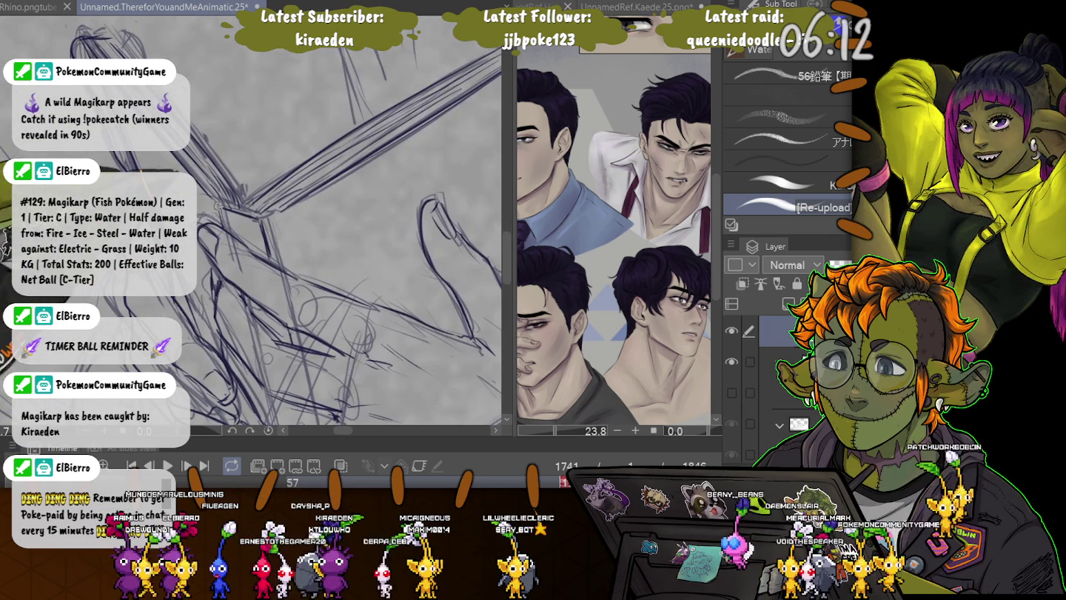
{"action": "scroll", "coordinate": [214, 200], "scroll_direction": "down", "scroll_amount": 1}
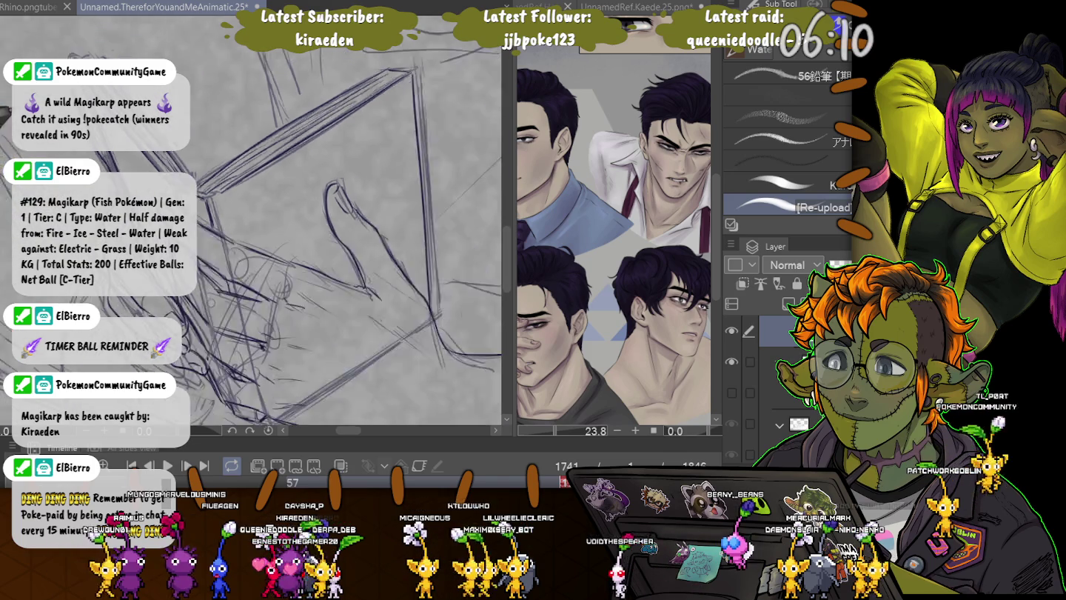
{"action": "scroll", "coordinate": [215, 200], "scroll_direction": "down", "scroll_amount": 1}
{"action": "scroll", "coordinate": [214, 200], "scroll_direction": "down", "scroll_amount": 1}
{"action": "scroll", "coordinate": [333, 237], "scroll_direction": "up", "scroll_amount": 1}
{"action": "scroll", "coordinate": [333, 236], "scroll_direction": "up", "scroll_amount": 1}
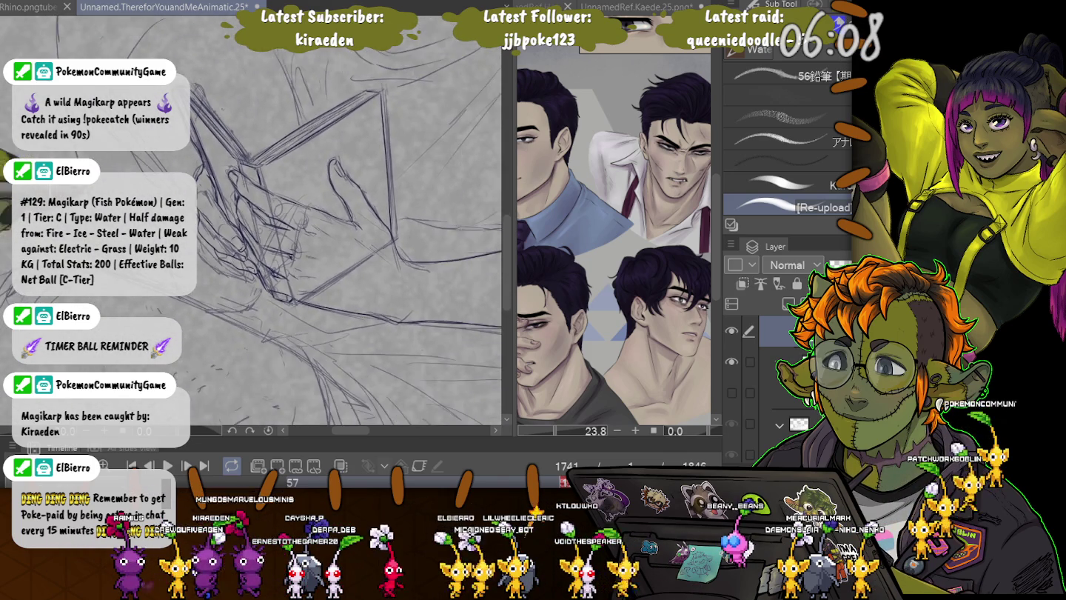
{"action": "scroll", "coordinate": [334, 236], "scroll_direction": "up", "scroll_amount": 1}
{"action": "scroll", "coordinate": [333, 237], "scroll_direction": "up", "scroll_amount": 1}
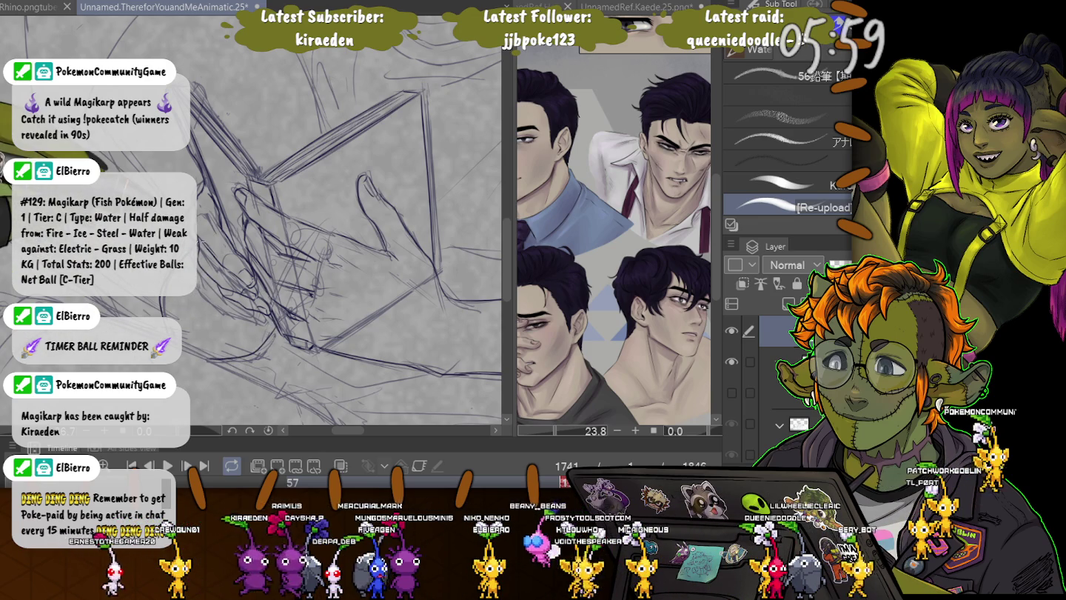
{"action": "scroll", "coordinate": [339, 237], "scroll_direction": "down", "scroll_amount": 1}
{"action": "scroll", "coordinate": [338, 237], "scroll_direction": "down", "scroll_amount": 1}
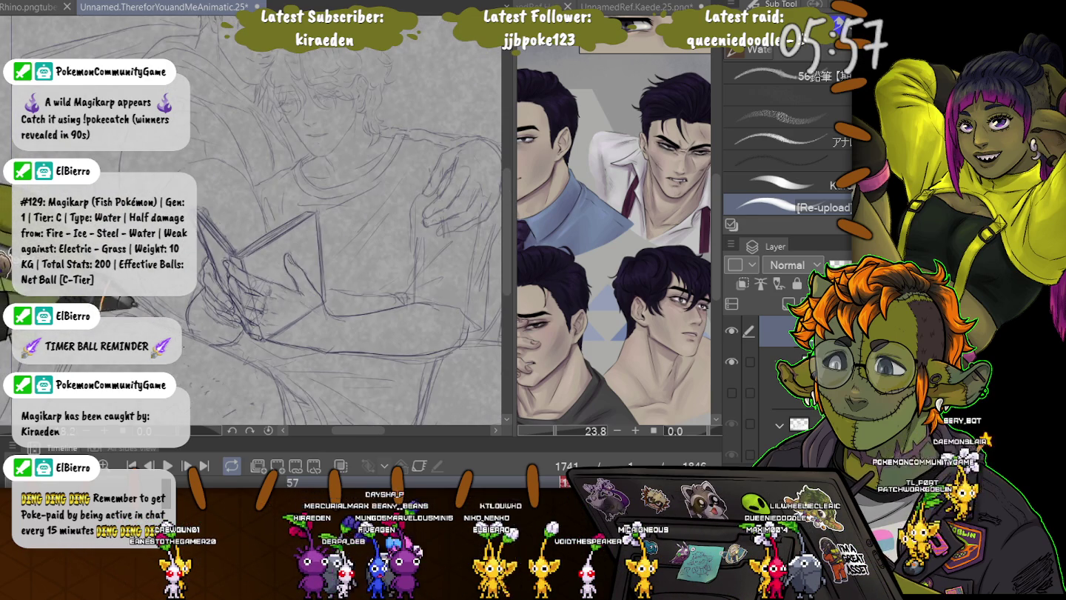
{"action": "scroll", "coordinate": [339, 236], "scroll_direction": "down", "scroll_amount": 1}
{"action": "scroll", "coordinate": [339, 237], "scroll_direction": "up", "scroll_amount": 2}
{"action": "scroll", "coordinate": [339, 237], "scroll_direction": "up", "scroll_amount": 1}
{"action": "scroll", "coordinate": [339, 236], "scroll_direction": "up", "scroll_amount": 1}
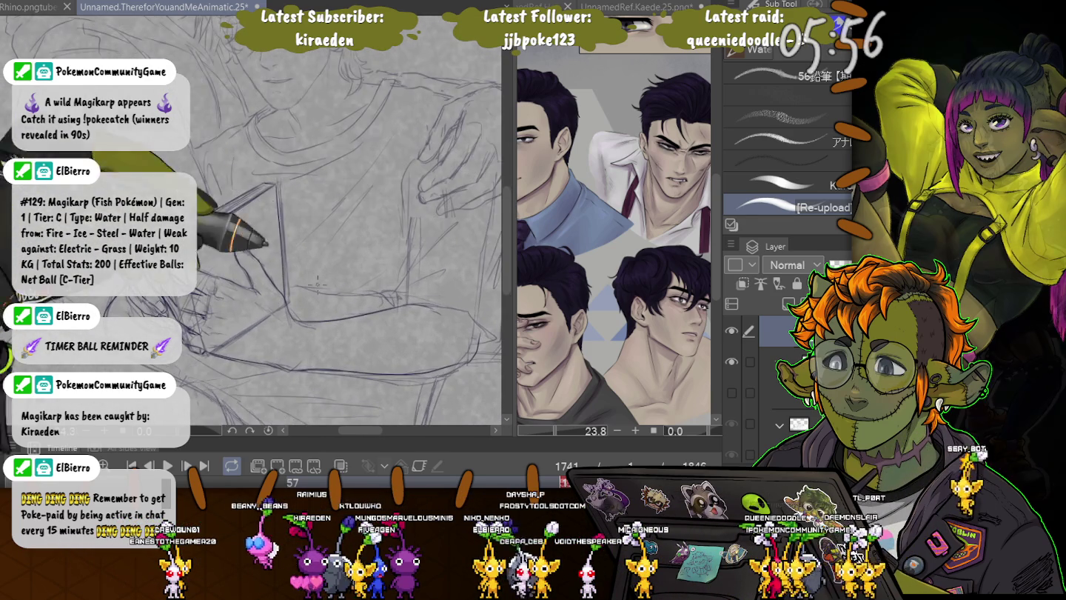
{"action": "scroll", "coordinate": [339, 236], "scroll_direction": "down", "scroll_amount": 2}
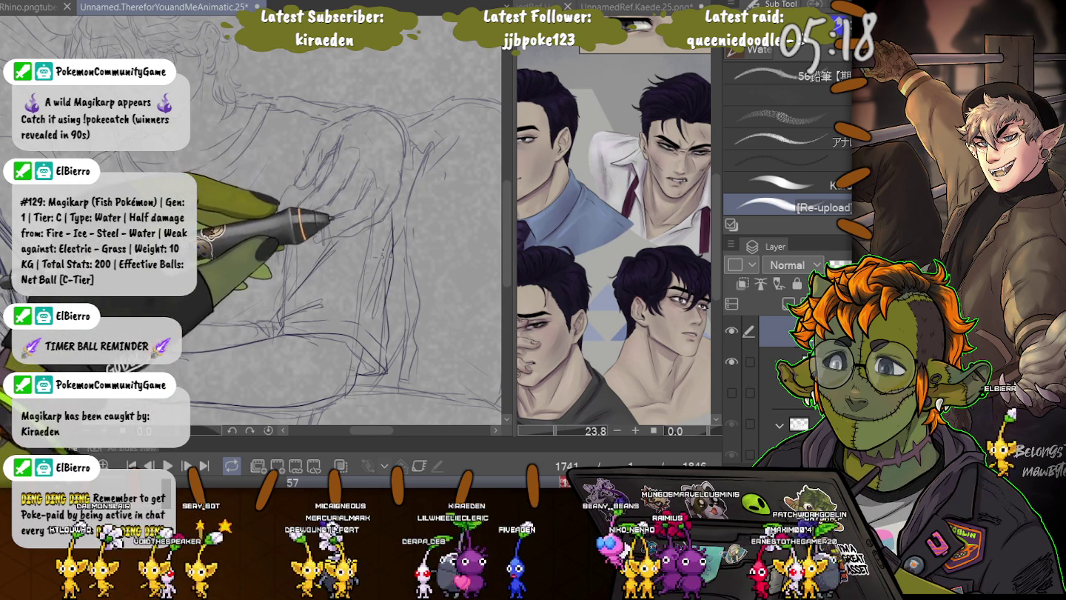
{"action": "left_click_drag", "start_coordinate": [331, 255], "coordinate": [289, 311]}
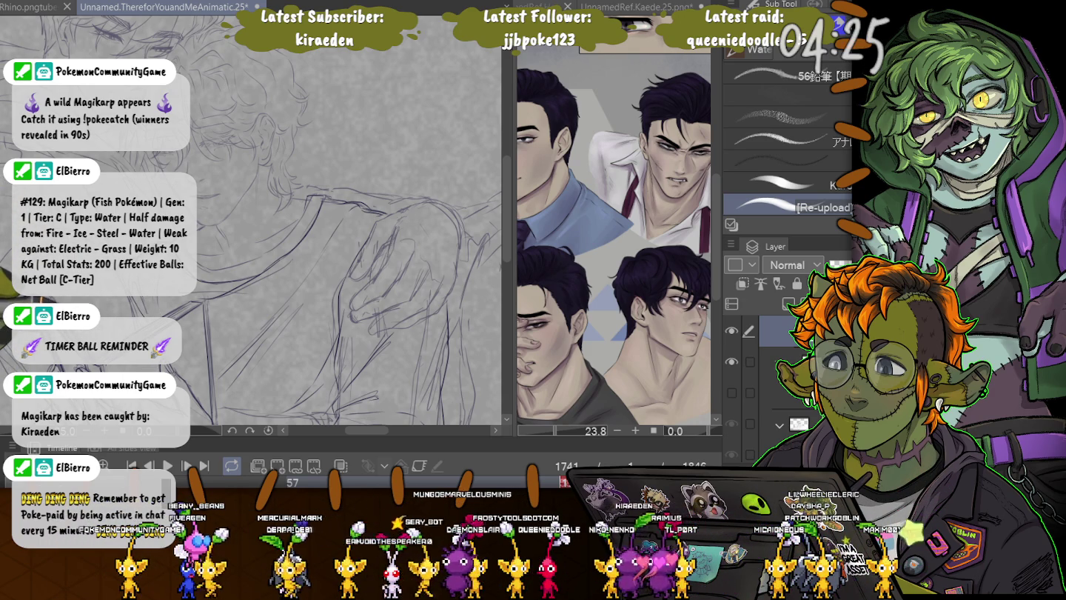
- Zoom out, shift the crossed-arms area lower, and zoom in close on the hand on the shoulder
{"action": "scroll", "coordinate": [305, 233], "scroll_direction": "down", "scroll_amount": 3}
{"action": "scroll", "coordinate": [305, 234], "scroll_direction": "down", "scroll_amount": 3}
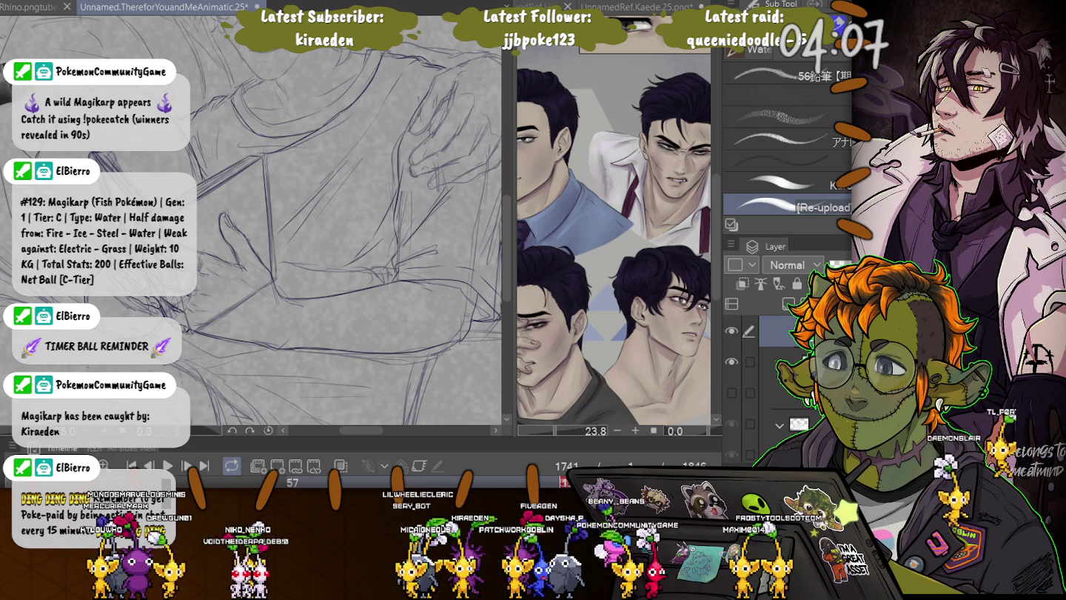
{"action": "scroll", "coordinate": [325, 245], "scroll_direction": "down", "scroll_amount": 3}
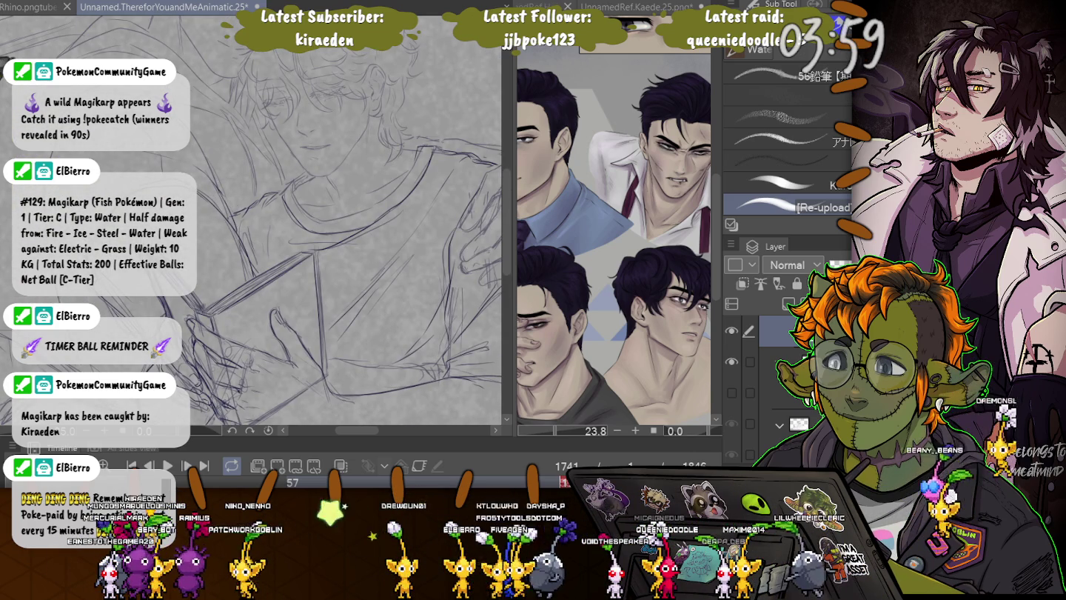
{"action": "scroll", "coordinate": [200, 135], "scroll_direction": "up", "scroll_amount": 3}
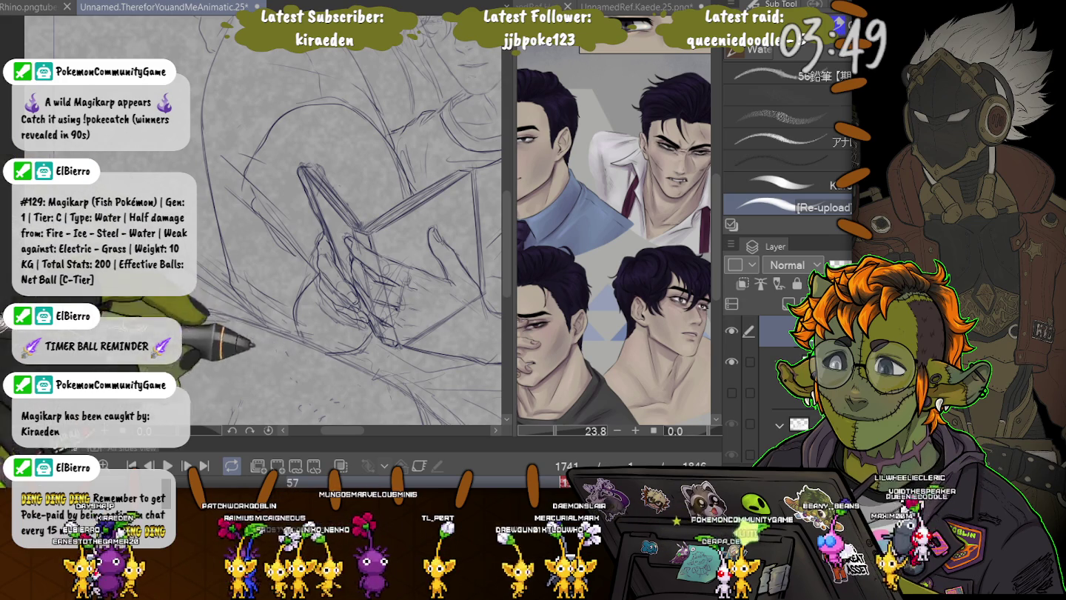
{"action": "key", "text": "ctrl+Right"}
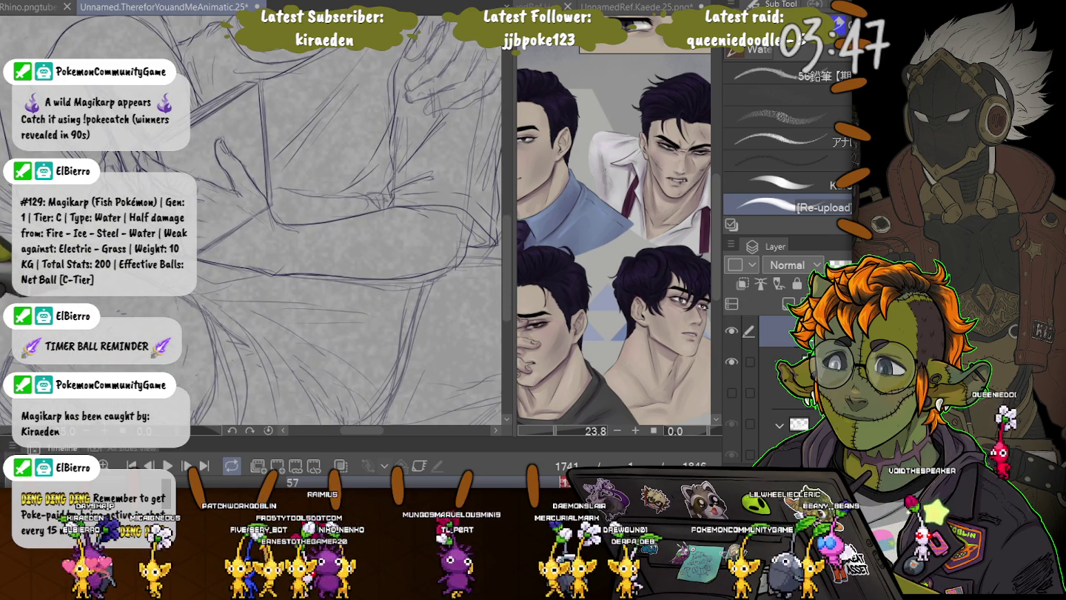
{"action": "left_click_drag", "start_coordinate": [285, 201], "coordinate": [301, 268]}
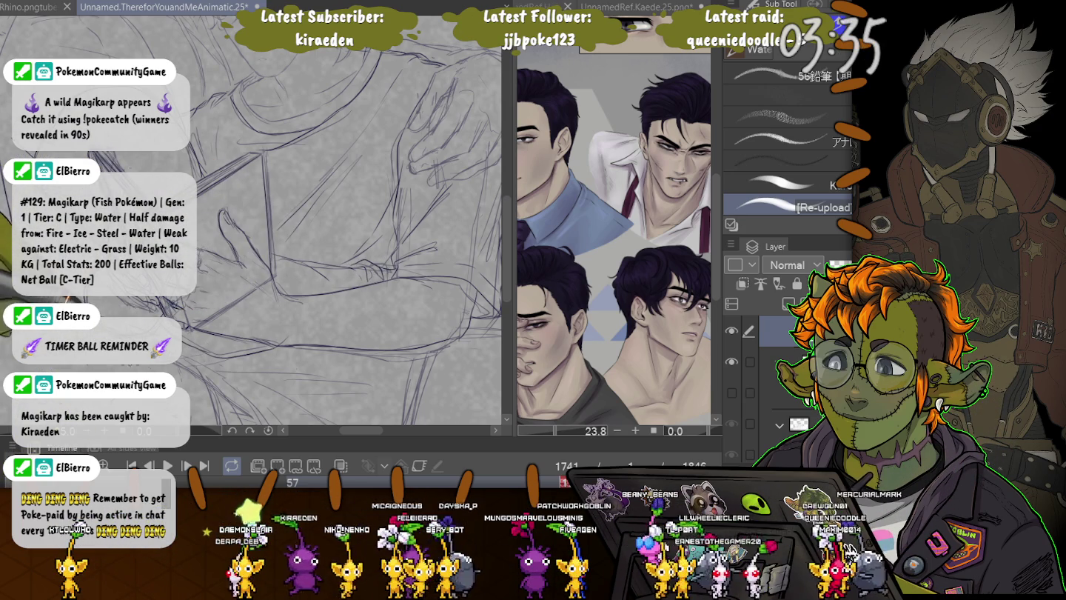
{"action": "scroll", "coordinate": [297, 237], "scroll_direction": "up", "scroll_amount": 1}
{"action": "scroll", "coordinate": [297, 237], "scroll_direction": "up", "scroll_amount": 1}
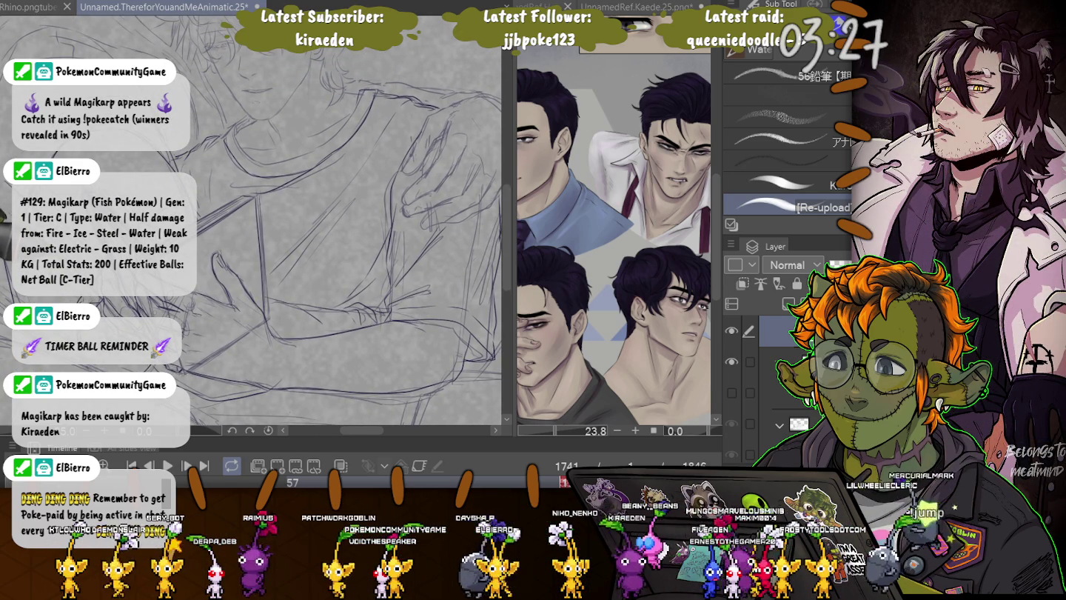
{"action": "scroll", "coordinate": [311, 236], "scroll_direction": "up", "scroll_amount": 2}
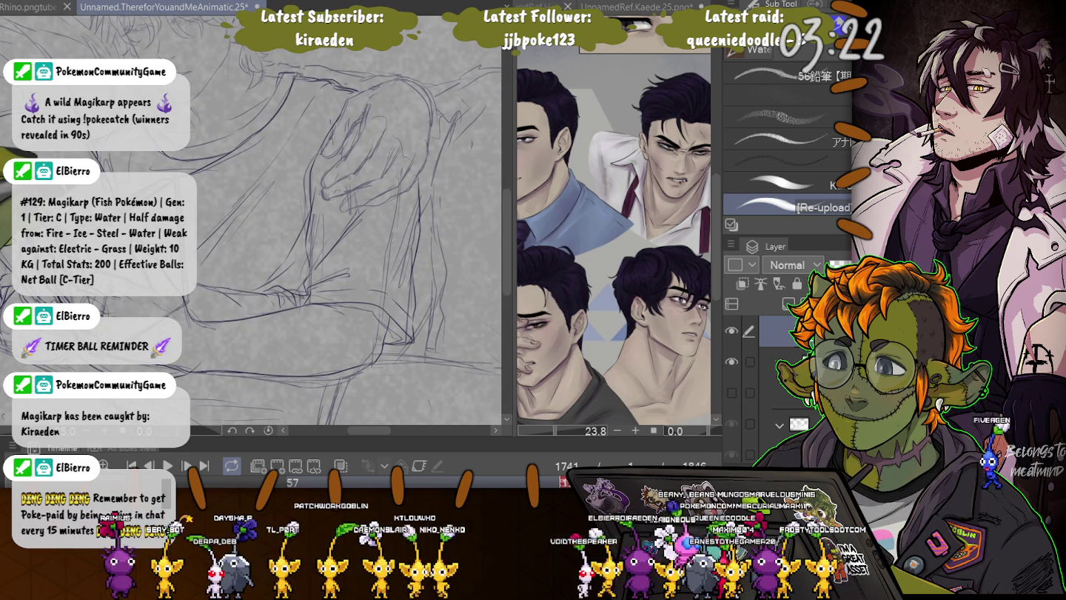
{"action": "scroll", "coordinate": [251, 222], "scroll_direction": "up", "scroll_amount": 2}
- Sketch a curve along the hand's edge, undo the bad stroke, and redraw the outline
{"action": "scroll", "coordinate": [251, 222], "scroll_direction": "up", "scroll_amount": 1}
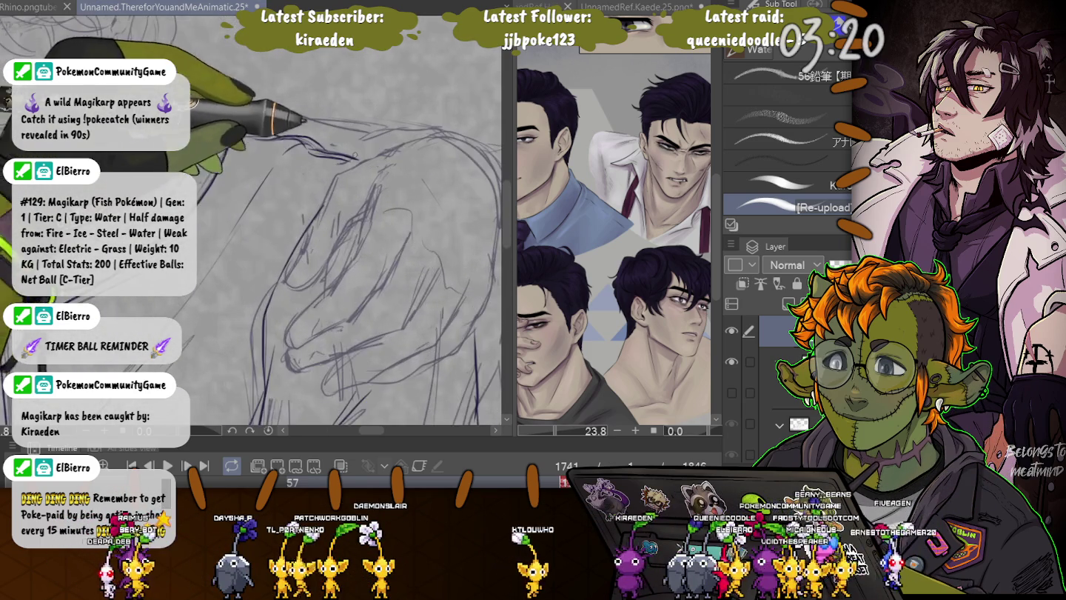
{"action": "scroll", "coordinate": [307, 219], "scroll_direction": "up", "scroll_amount": 1}
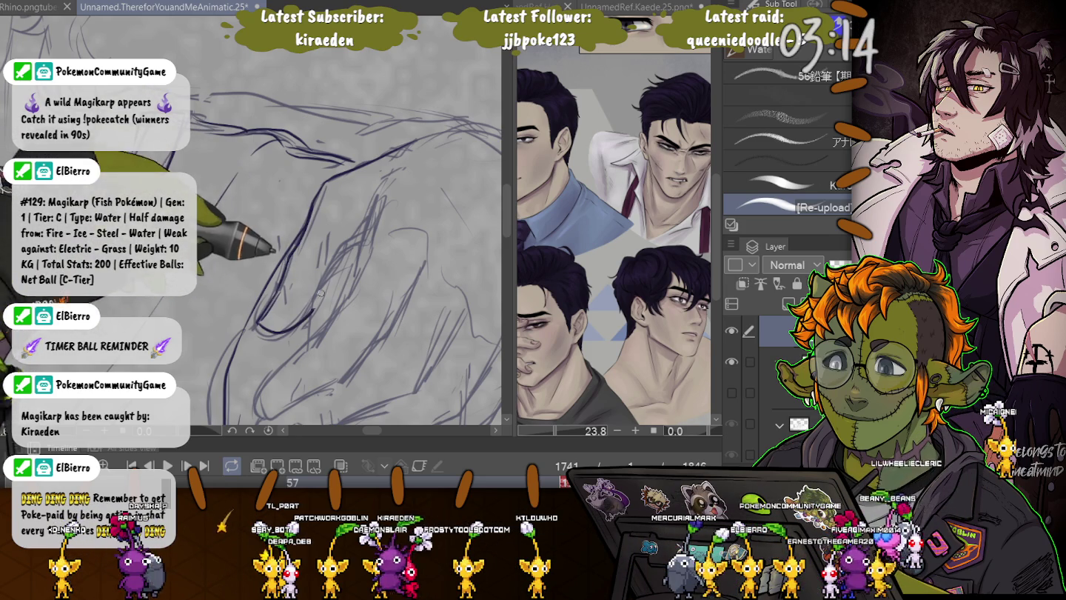
{"action": "mouse_move", "coordinate": [282, 335]}
{"action": "left_mouse_down"}
{"action": "mouse_move", "coordinate": [356, 239]}
{"action": "mouse_move", "coordinate": [354, 114]}
{"action": "left_mouse_up"}
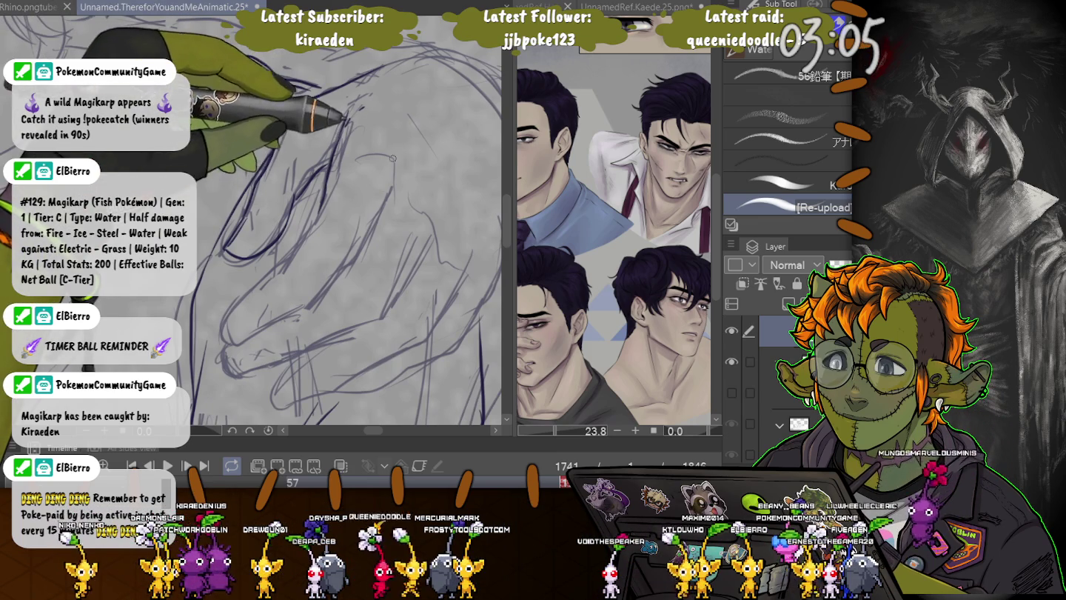
{"action": "key", "text": "ctrl+z"}
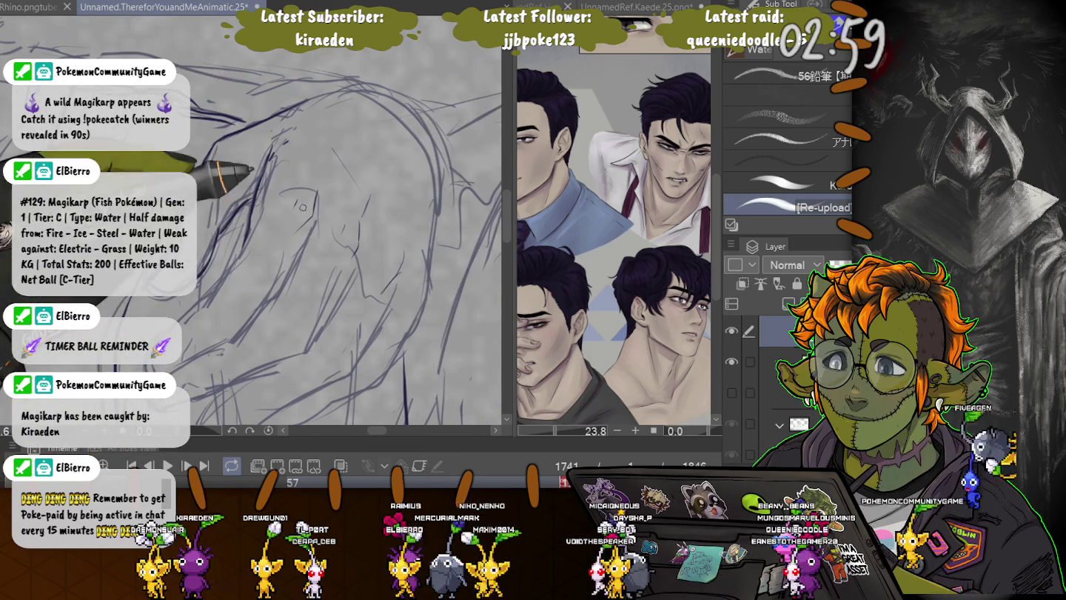
{"action": "left_click_drag", "start_coordinate": [296, 164], "coordinate": [363, 216]}
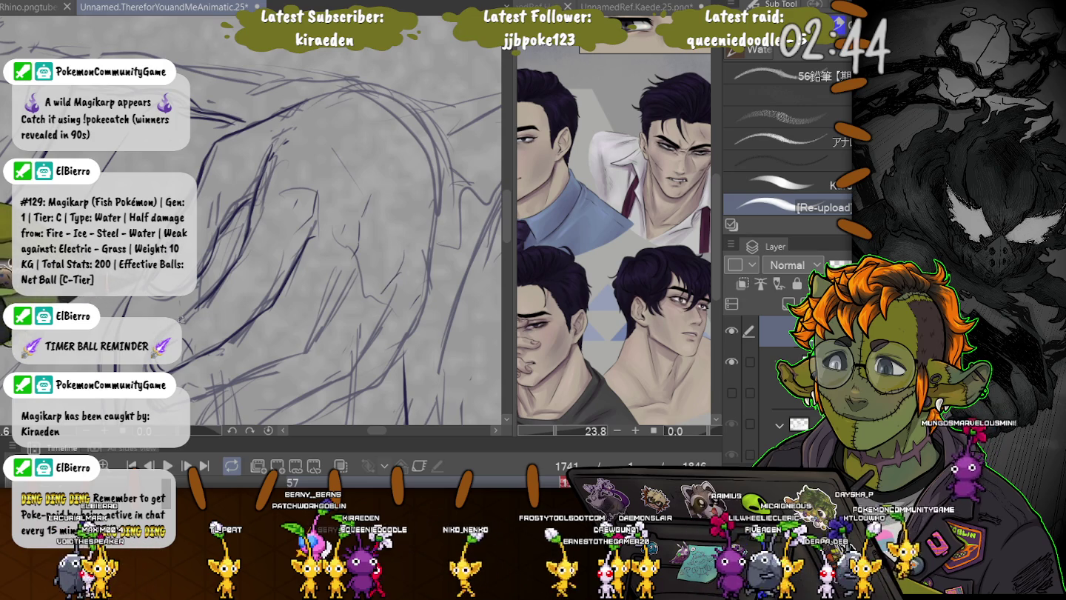
- Draw darker finger outlines and short fingertip and knuckle strokes on the resting hand
{"action": "scroll", "coordinate": [296, 222], "scroll_direction": "up", "scroll_amount": 3}
{"action": "mouse_move", "coordinate": [411, 178]}
{"action": "left_mouse_down"}
{"action": "mouse_move", "coordinate": [384, 171]}
{"action": "mouse_move", "coordinate": [274, 279]}
{"action": "mouse_move", "coordinate": [250, 268]}
{"action": "left_mouse_up"}
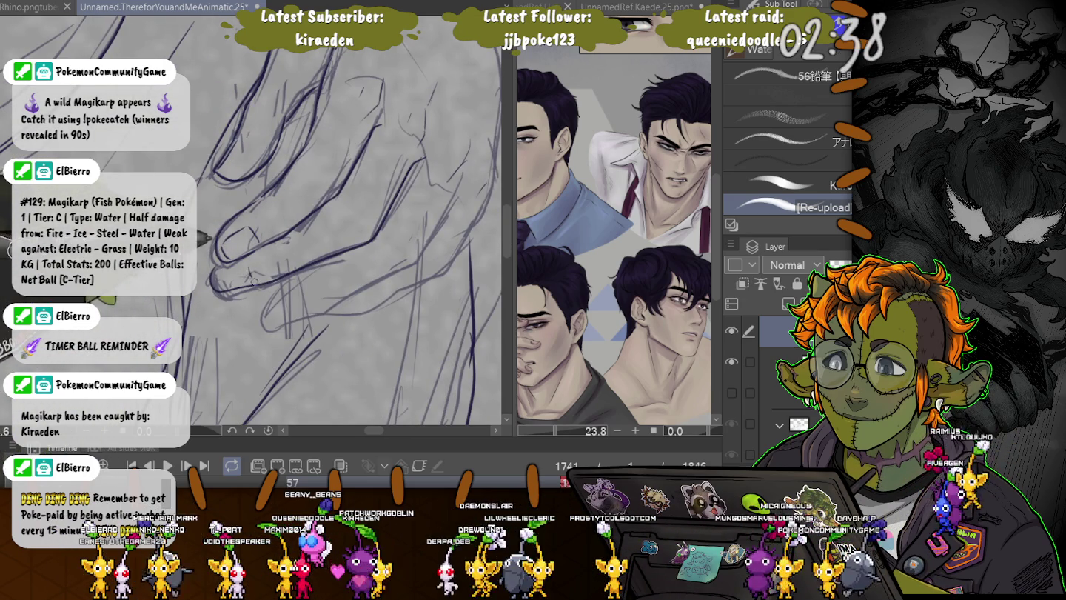
{"action": "left_click_drag", "start_coordinate": [251, 268], "coordinate": [238, 336]}
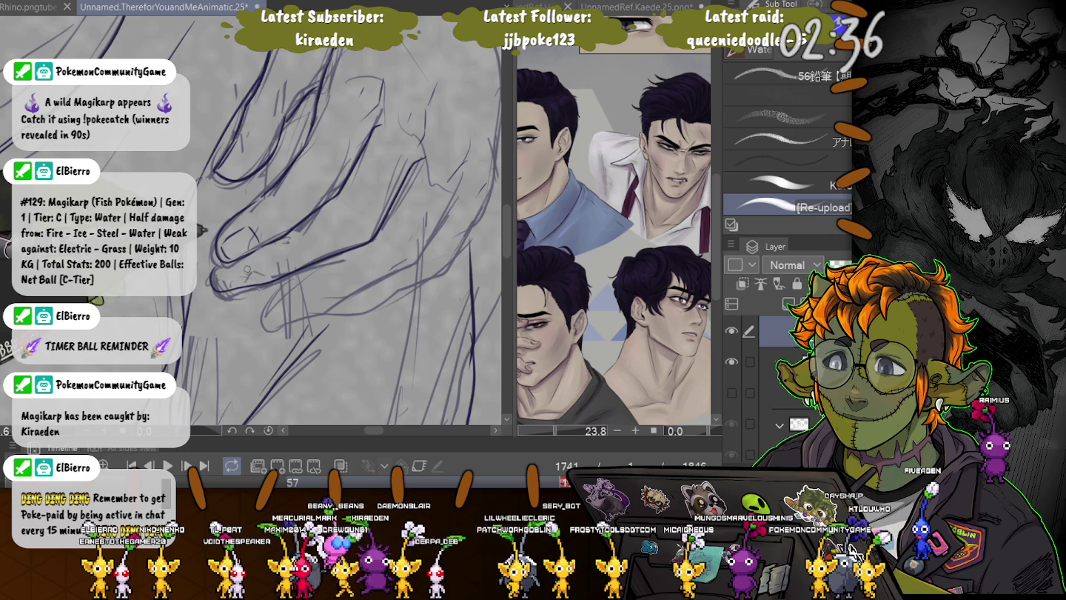
{"action": "mouse_move", "coordinate": [310, 148]}
{"action": "left_mouse_down"}
{"action": "mouse_move", "coordinate": [296, 130]}
{"action": "mouse_move", "coordinate": [261, 143]}
{"action": "mouse_move", "coordinate": [330, 203]}
{"action": "mouse_move", "coordinate": [355, 289]}
{"action": "mouse_move", "coordinate": [282, 305]}
{"action": "left_mouse_up"}
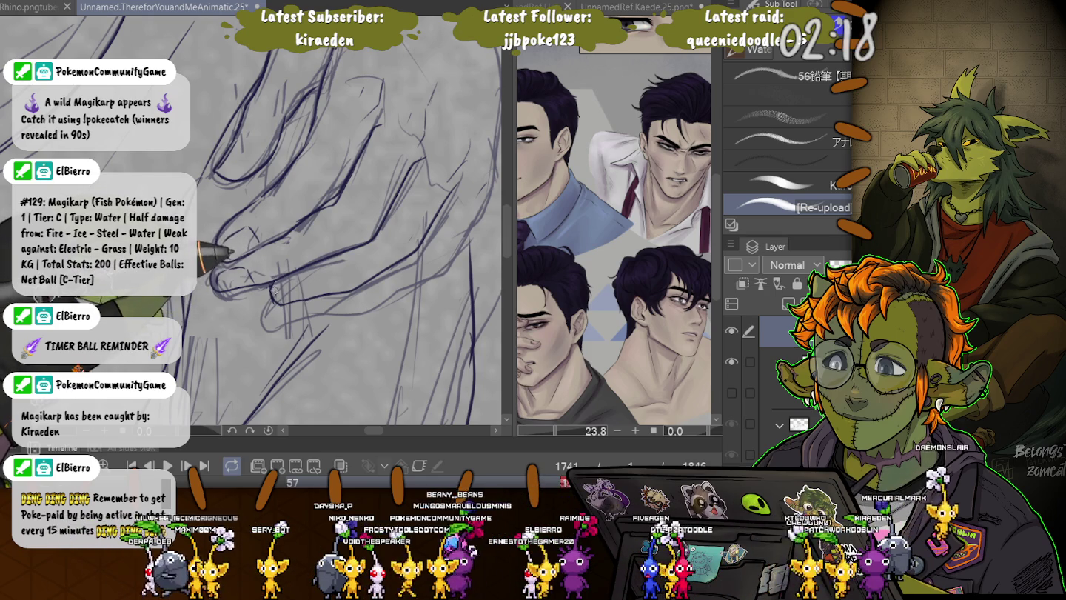
{"action": "left_click_drag", "start_coordinate": [275, 292], "coordinate": [229, 184]}
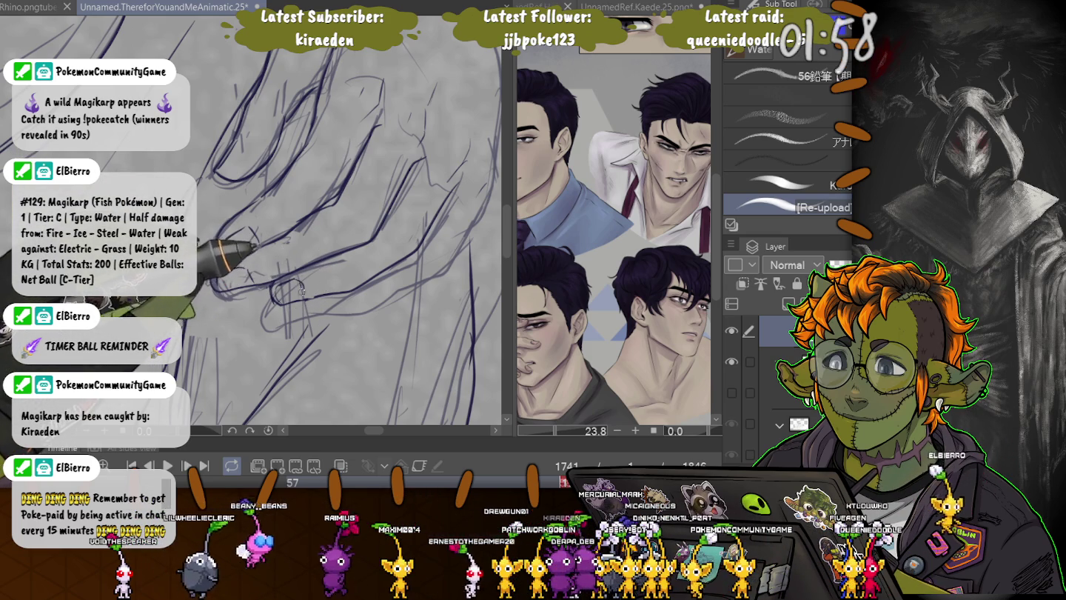
{"action": "left_click_drag", "start_coordinate": [302, 291], "coordinate": [228, 210]}
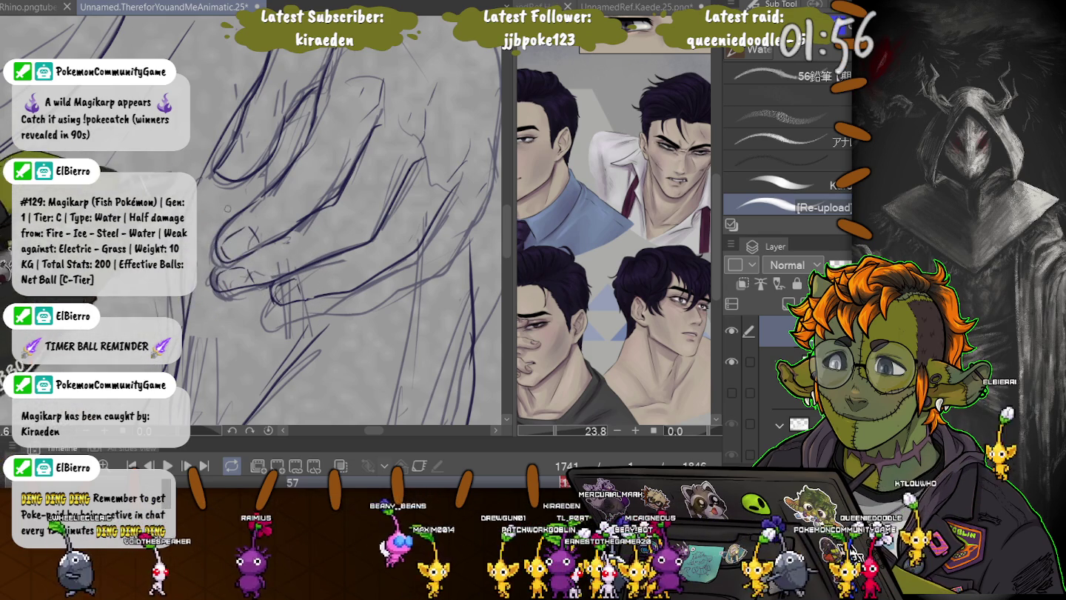
{"action": "left_click_drag", "start_coordinate": [263, 285], "coordinate": [277, 336]}
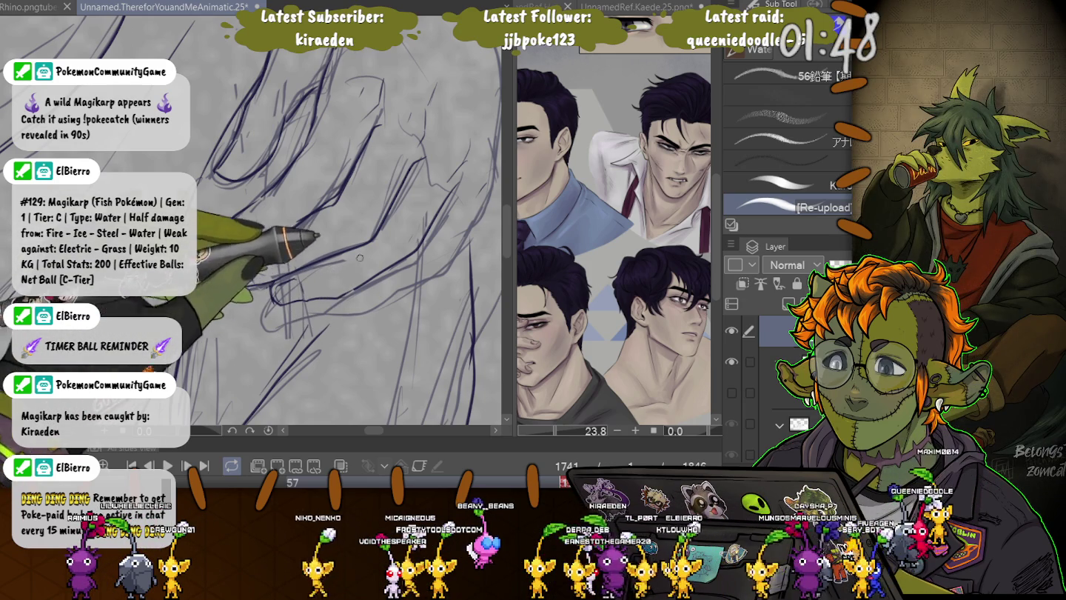
{"action": "left_click_drag", "start_coordinate": [360, 257], "coordinate": [218, 277]}
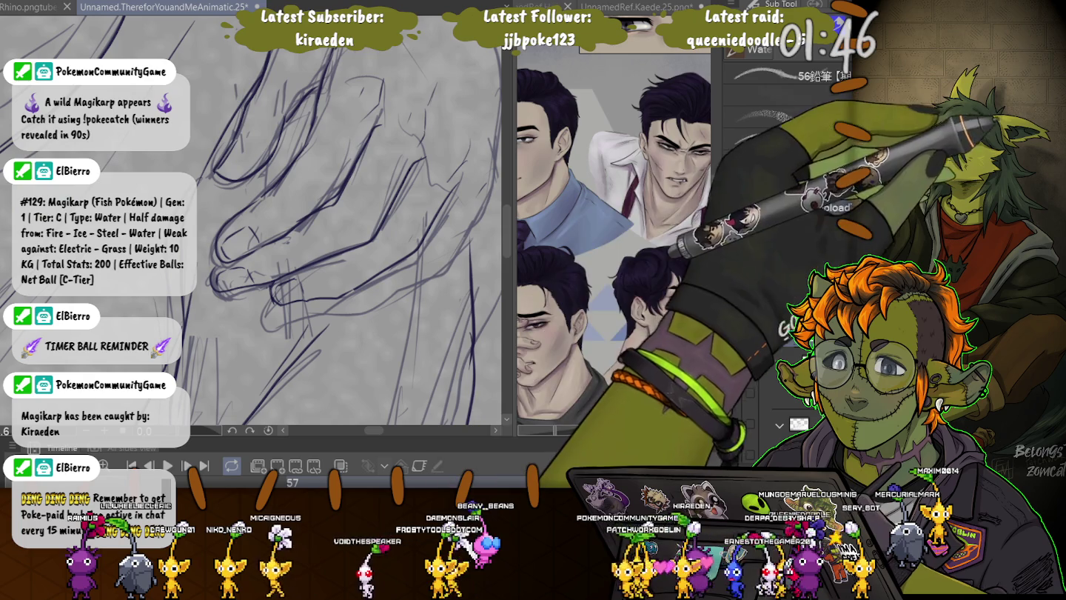
- Lasso-select the fingertip strokes and move and resize them into place with Transform
{"action": "key", "text": "m"}
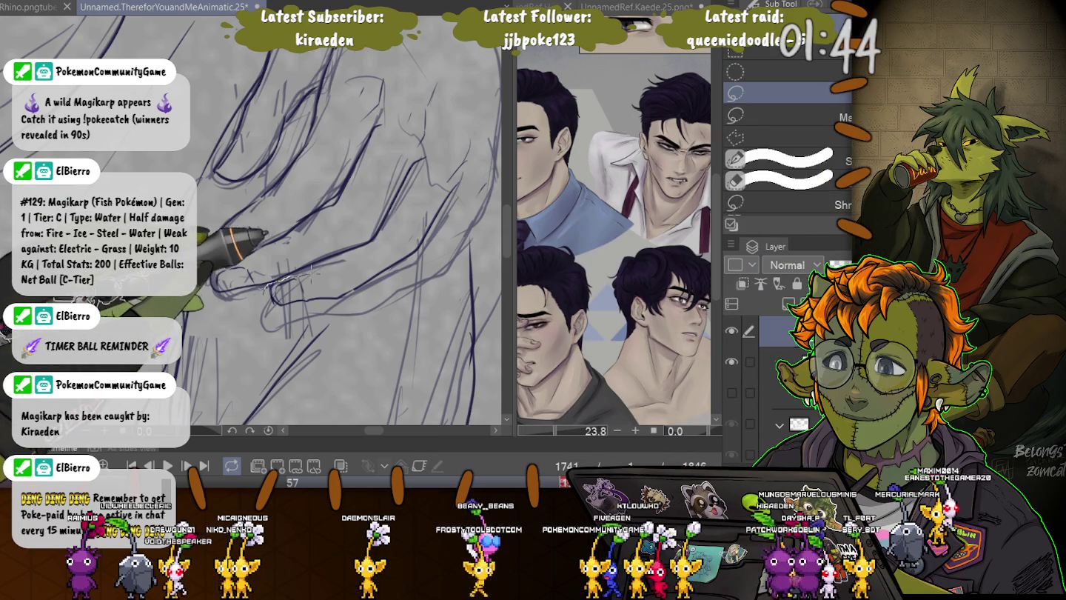
{"action": "left_click_drag", "start_coordinate": [259, 283], "coordinate": [263, 302]}
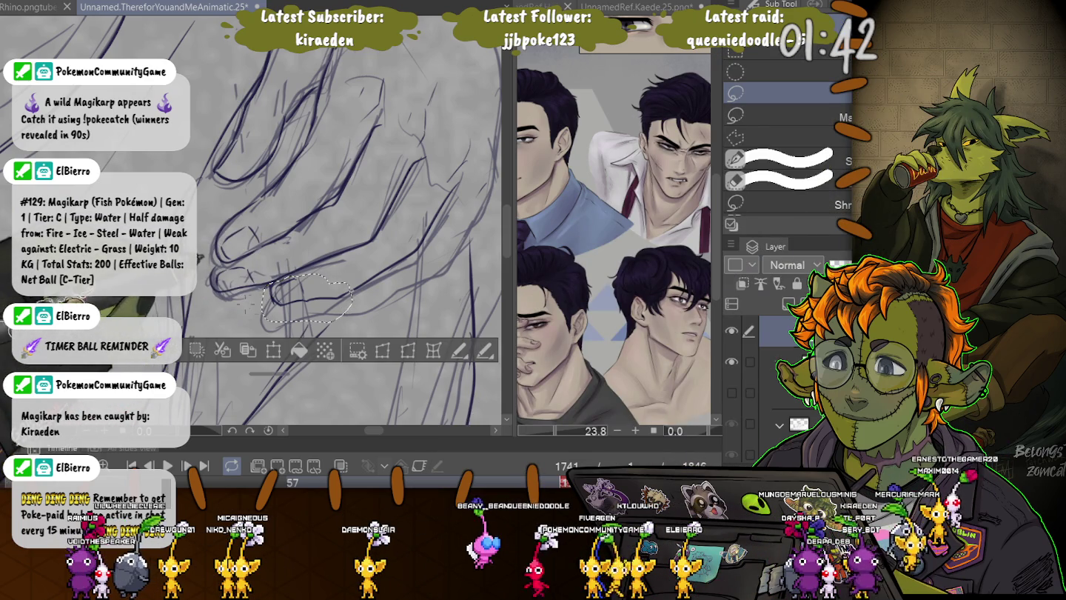
{"action": "left_click", "coordinate": [273, 351]}
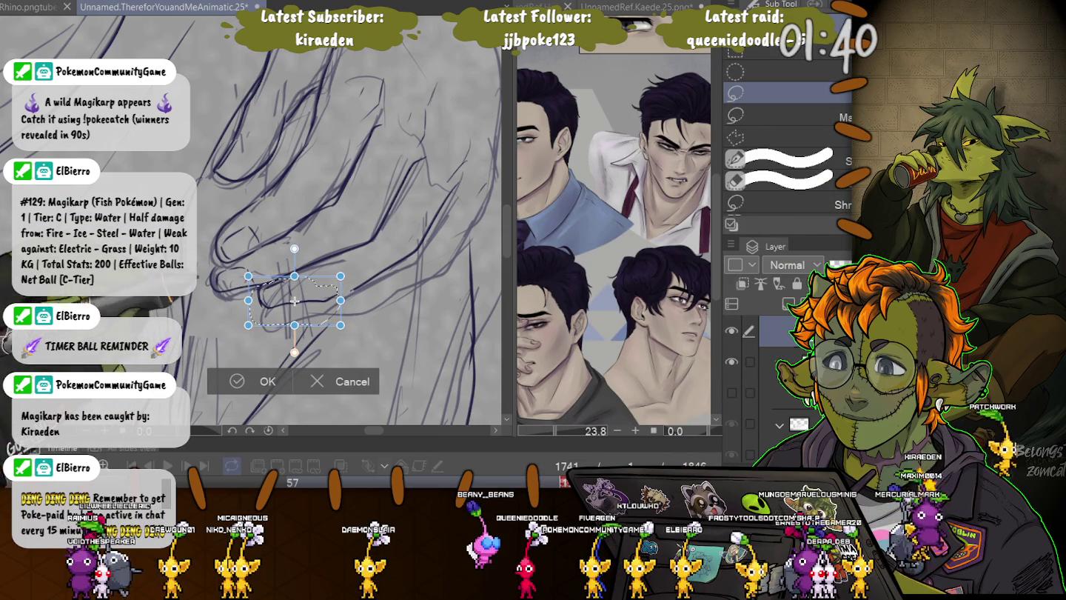
{"action": "key", "text": "Return"}
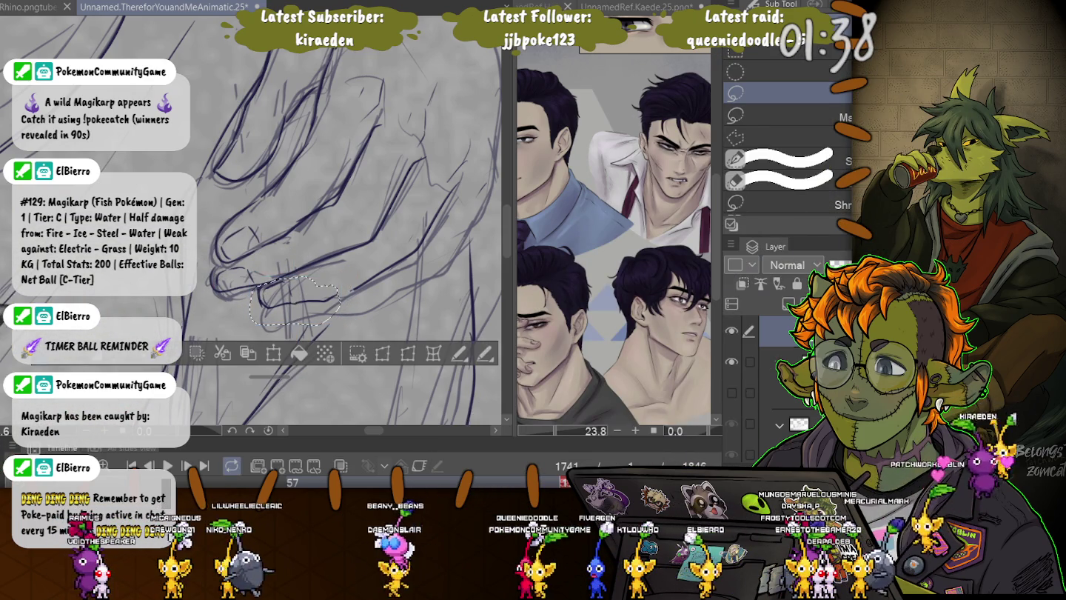
{"action": "key", "text": "p"}
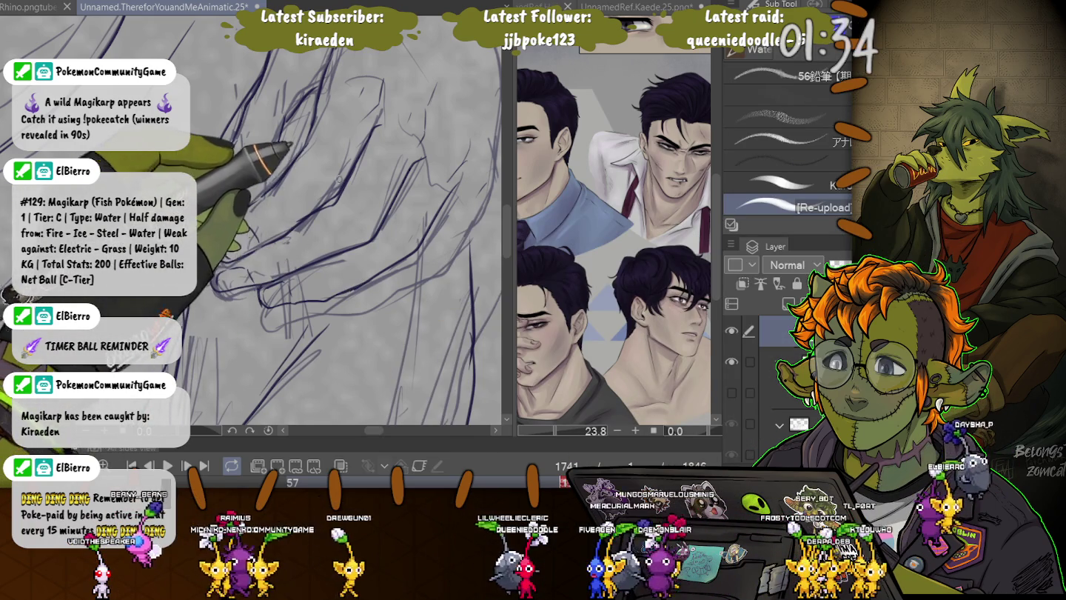
- Pan along the finger strokes and zoom out to see the whole refined hand
{"action": "left_click_drag", "start_coordinate": [450, 210], "coordinate": [419, 157]}
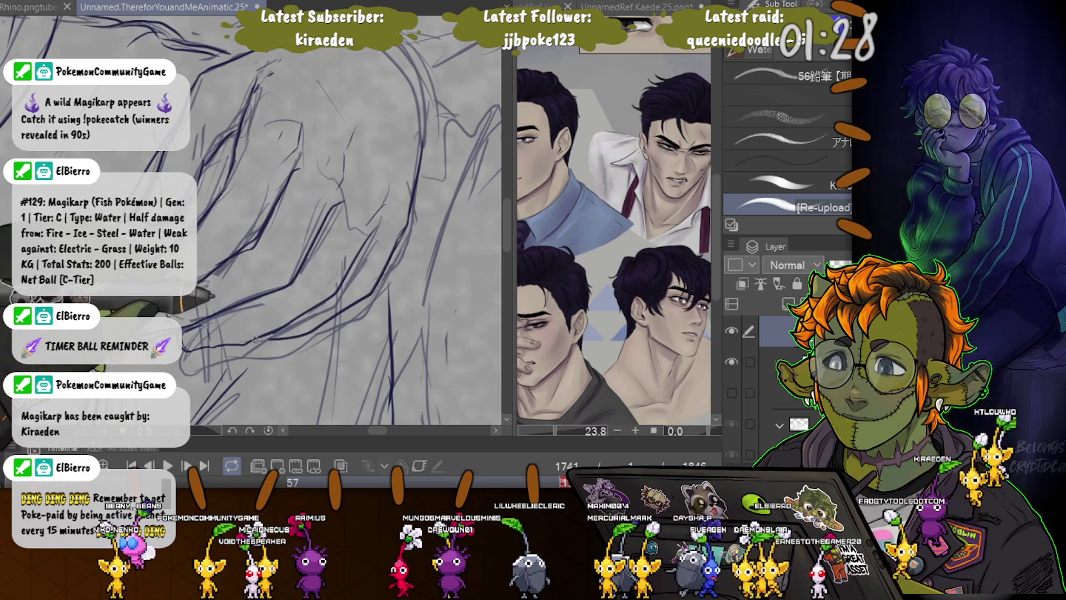
{"action": "scroll", "coordinate": [251, 222], "scroll_direction": "down", "scroll_amount": 3}
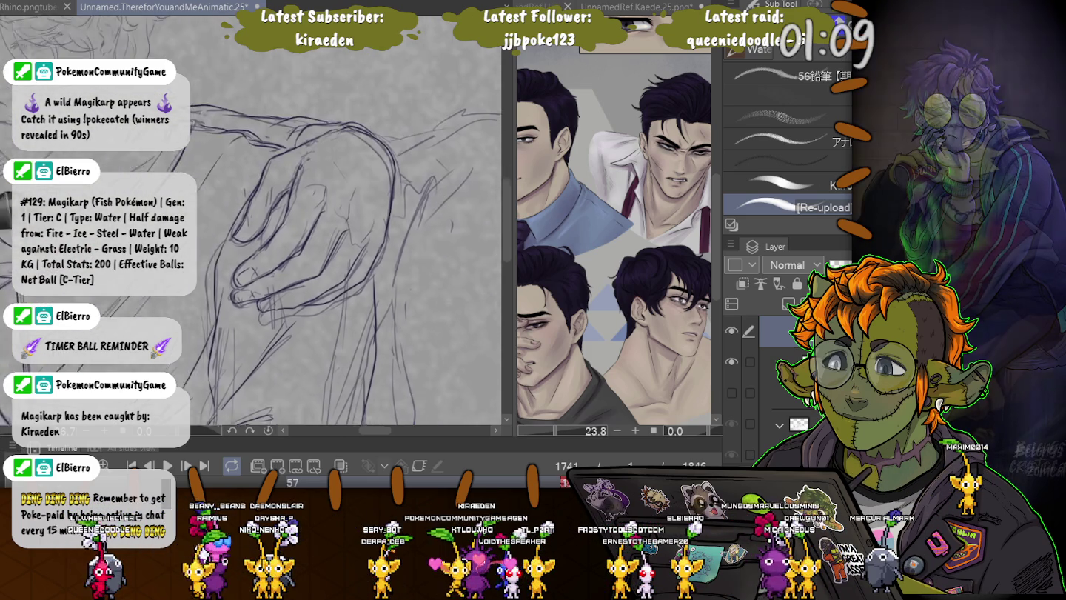
- Scroll the canvas down to bring the arm beneath the shoulder-resting hand into view
{"action": "scroll", "coordinate": [210, 277], "scroll_direction": "down", "scroll_amount": 5}
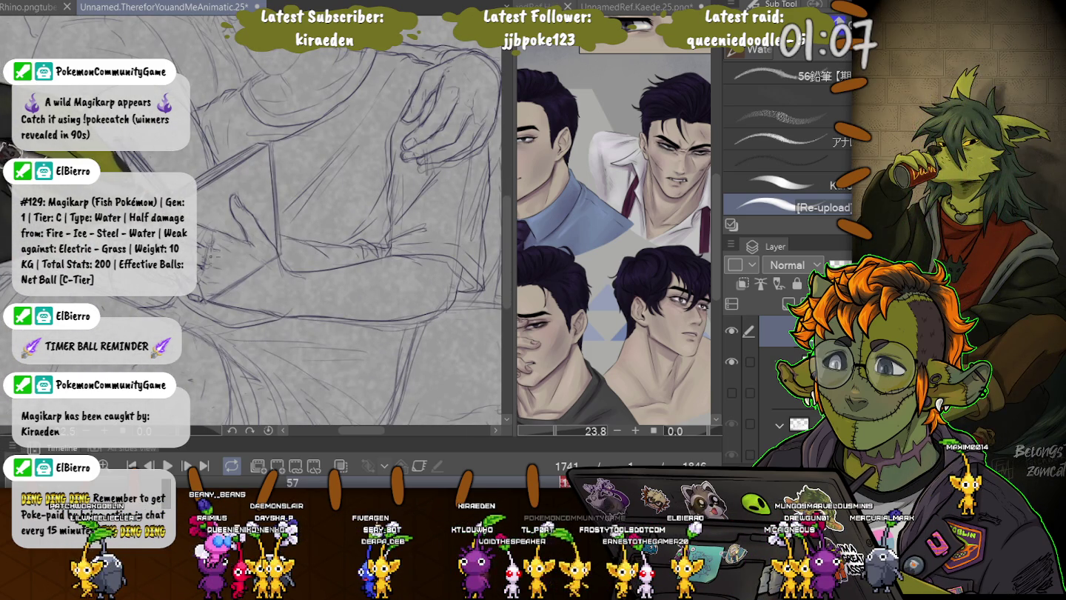
{"action": "scroll", "coordinate": [251, 222], "scroll_direction": "down", "scroll_amount": 2}
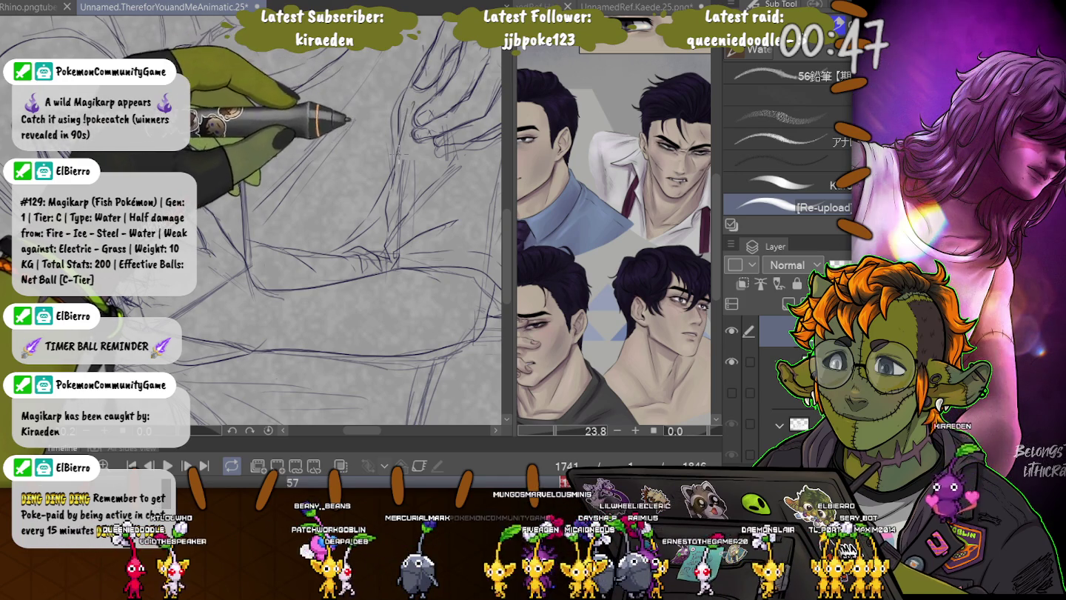
- Zoom out to see the whole torso sketch, then zoom back in on the hand gripping the shoulder
{"action": "key", "text": "ctrl+minus"}
{"action": "key", "text": "ctrl+minus"}
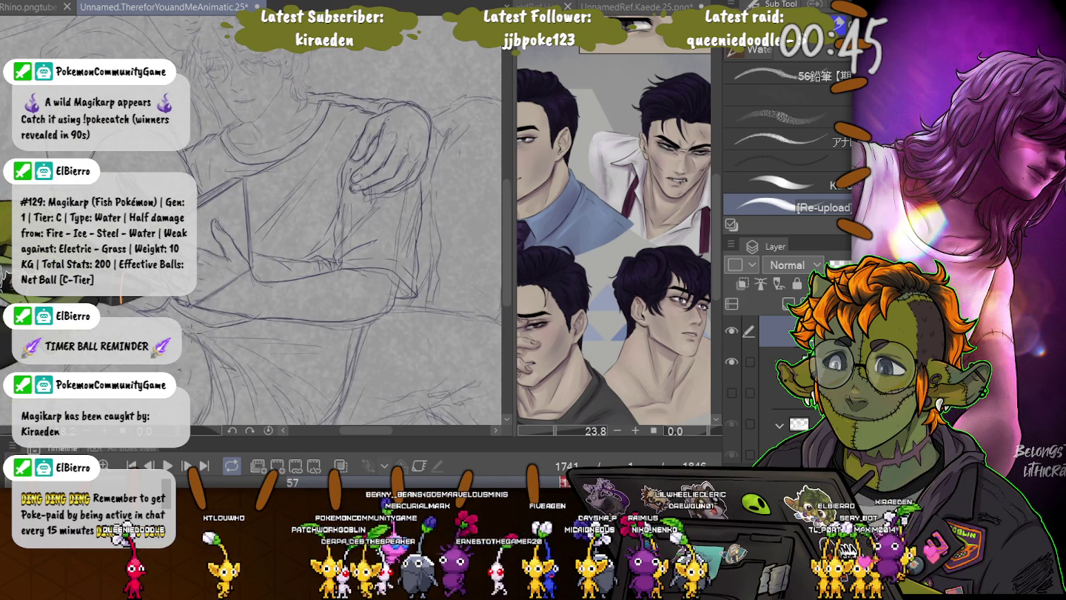
{"action": "scroll", "coordinate": [330, 194], "scroll_direction": "up", "scroll_amount": 2}
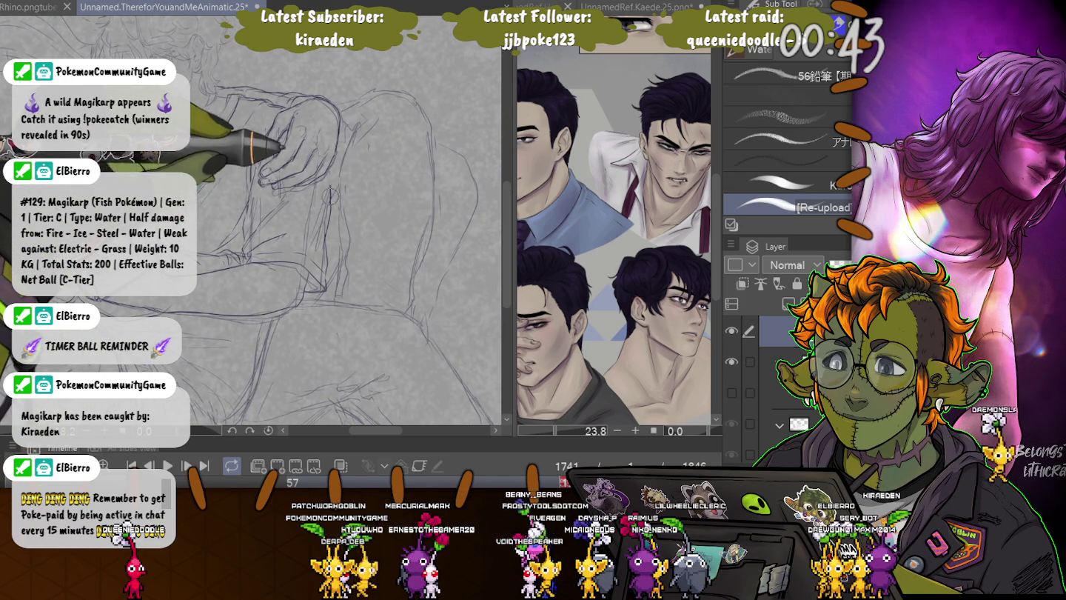